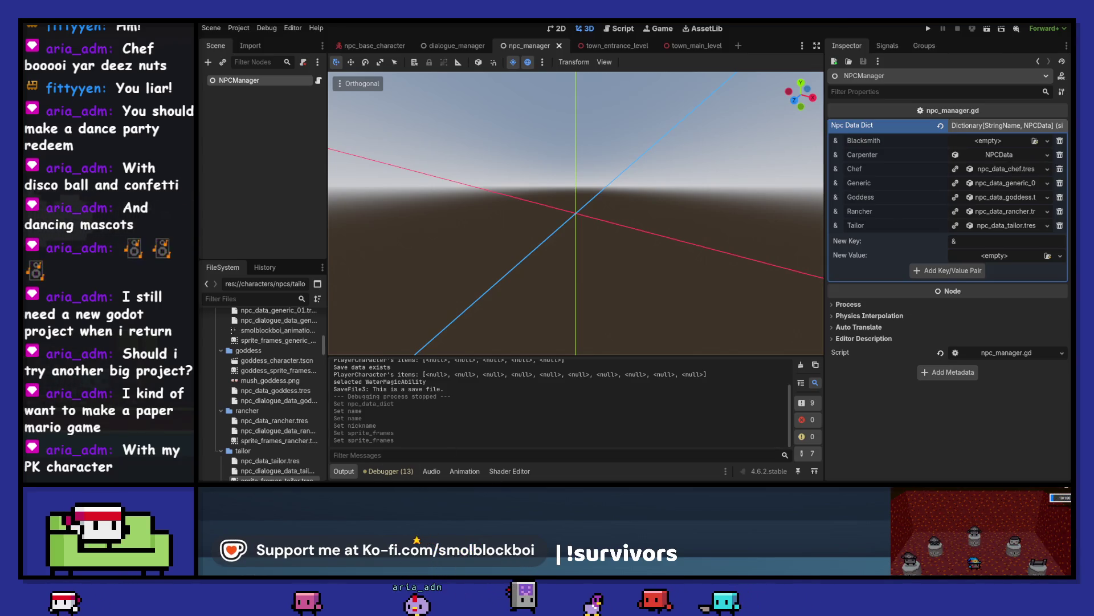
Step: Switch from the Godot editor to the browser showing the 'hand drawn zelda 1' YouTube results
{"action": "mouse_move", "coordinate": [496, 484]}
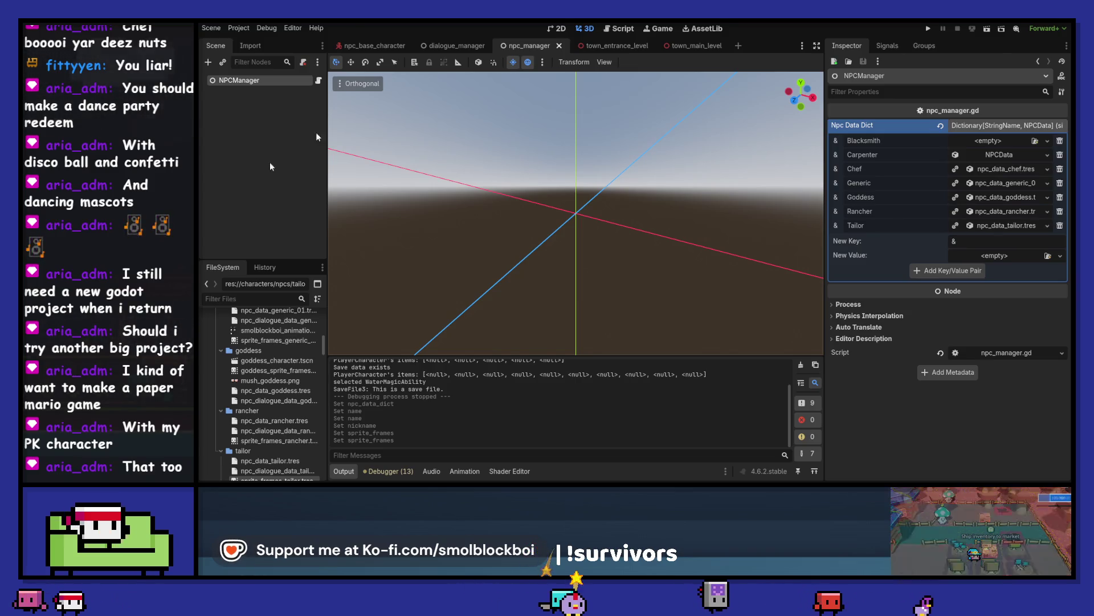
{"action": "key", "text": "alt+Tab"}
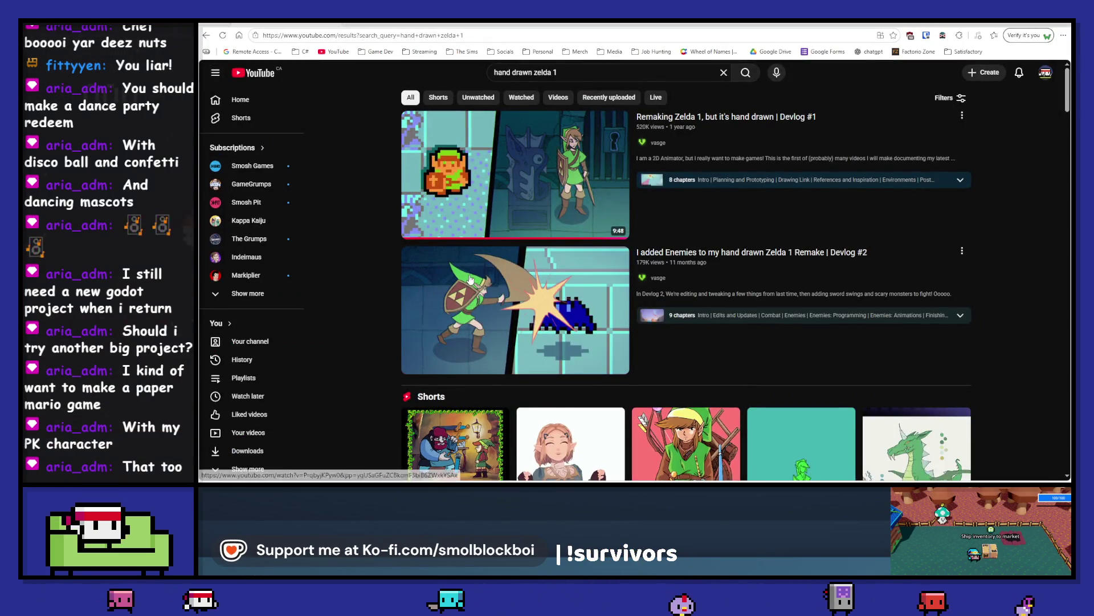
Step: Skim the hand-drawn Zelda 1 Devlog #1 up to Game Showcase, pause, then open the Devlog #2 enemies video
{"action": "mouse_move", "coordinate": [774, 119]}
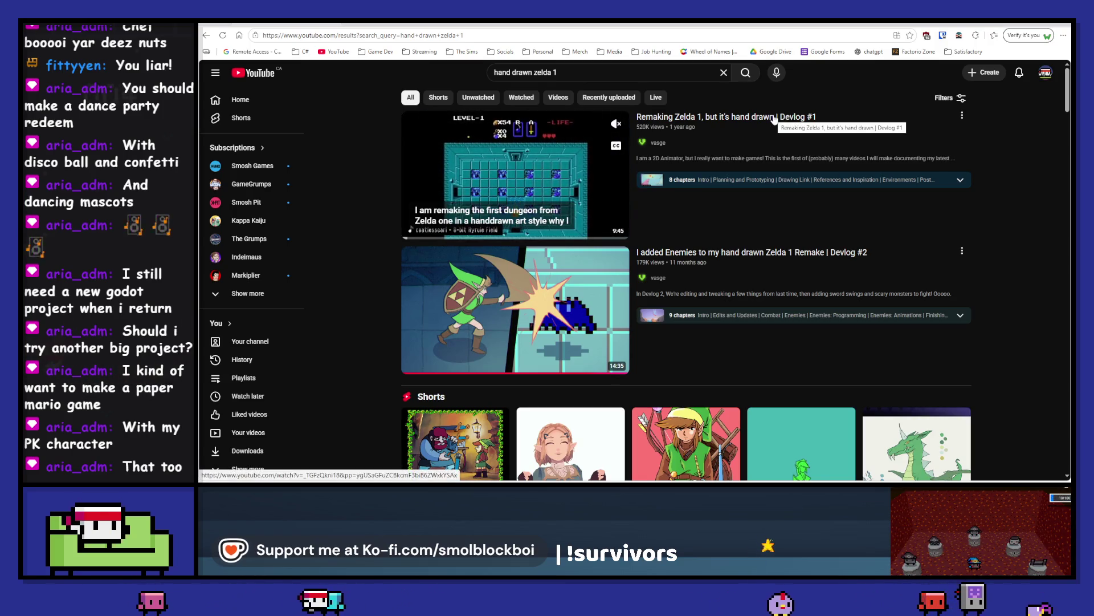
{"action": "left_click", "coordinate": [774, 119]}
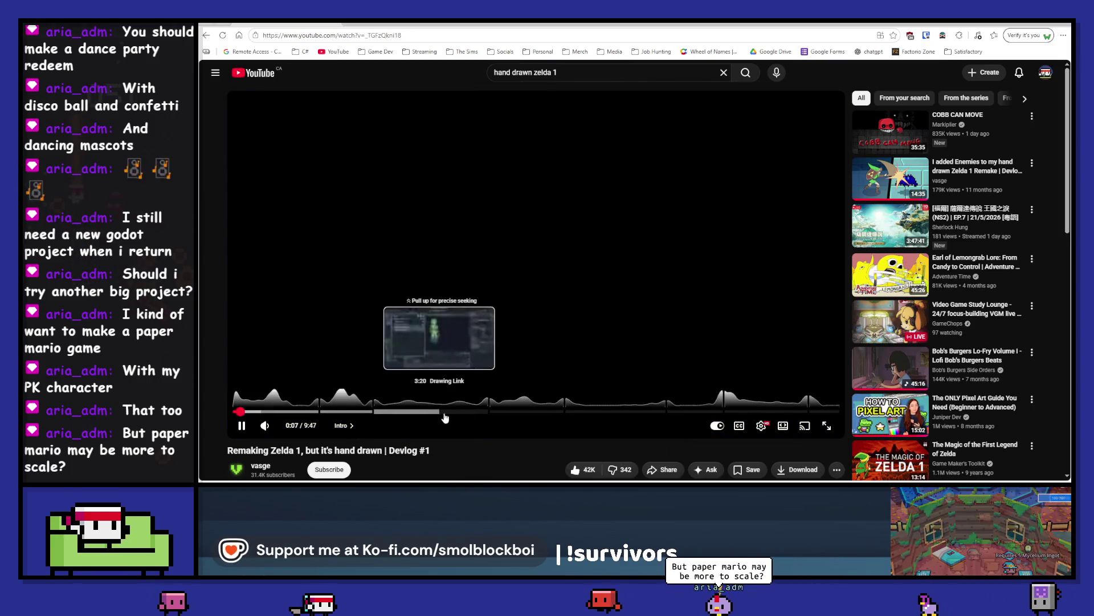
{"action": "left_click_drag", "start_coordinate": [559, 414], "coordinate": [430, 414]}
{"action": "left_click", "coordinate": [462, 415]}
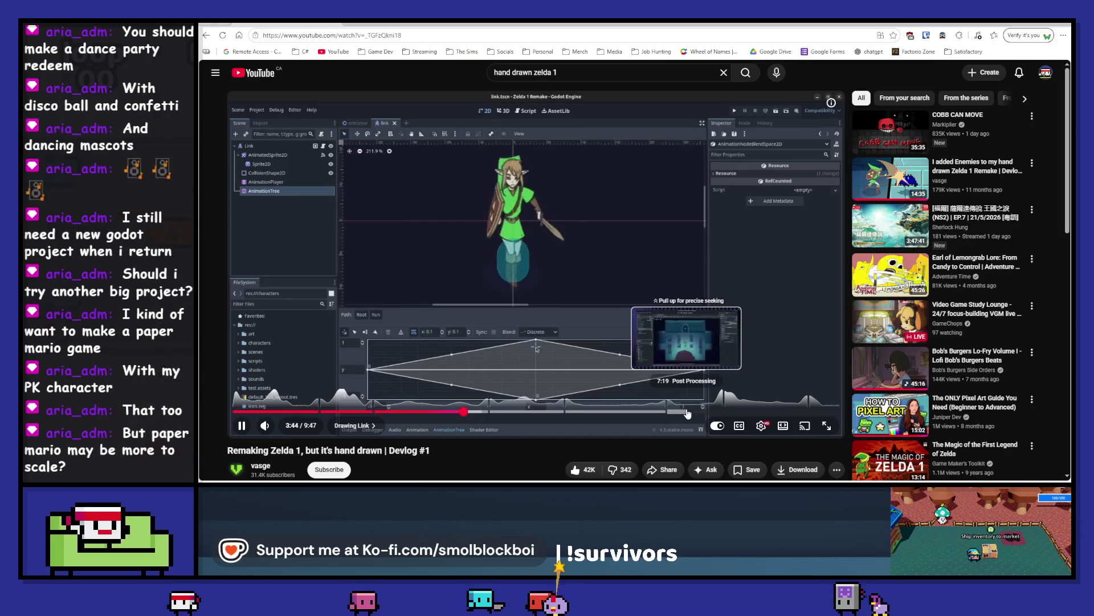
{"action": "left_click", "coordinate": [688, 413]}
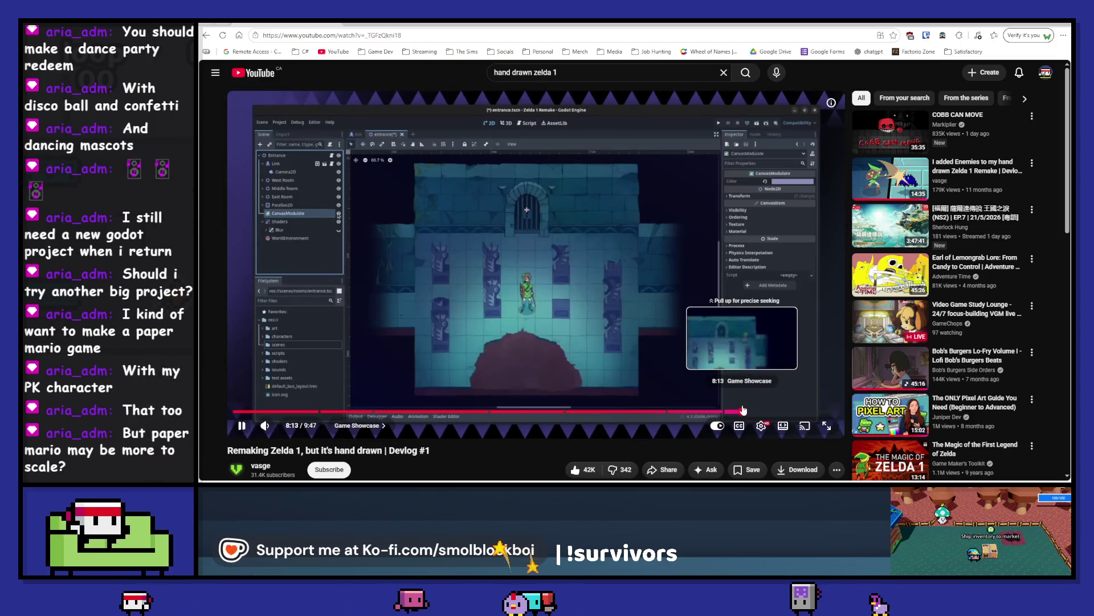
{"action": "left_click", "coordinate": [742, 410]}
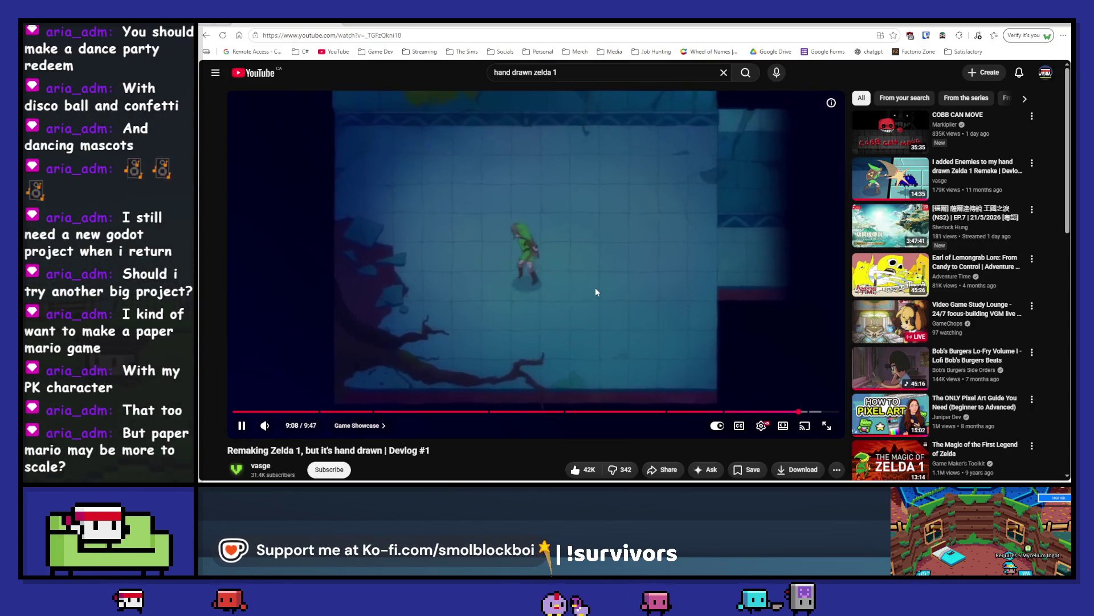
{"action": "left_click", "coordinate": [603, 289]}
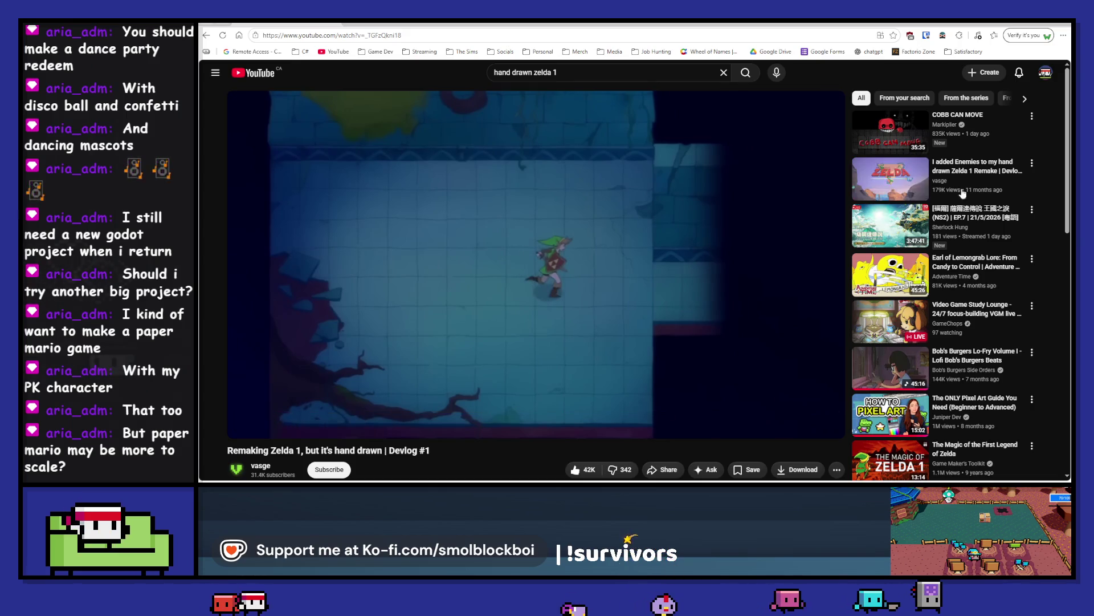
{"action": "left_click", "coordinate": [866, 190]}
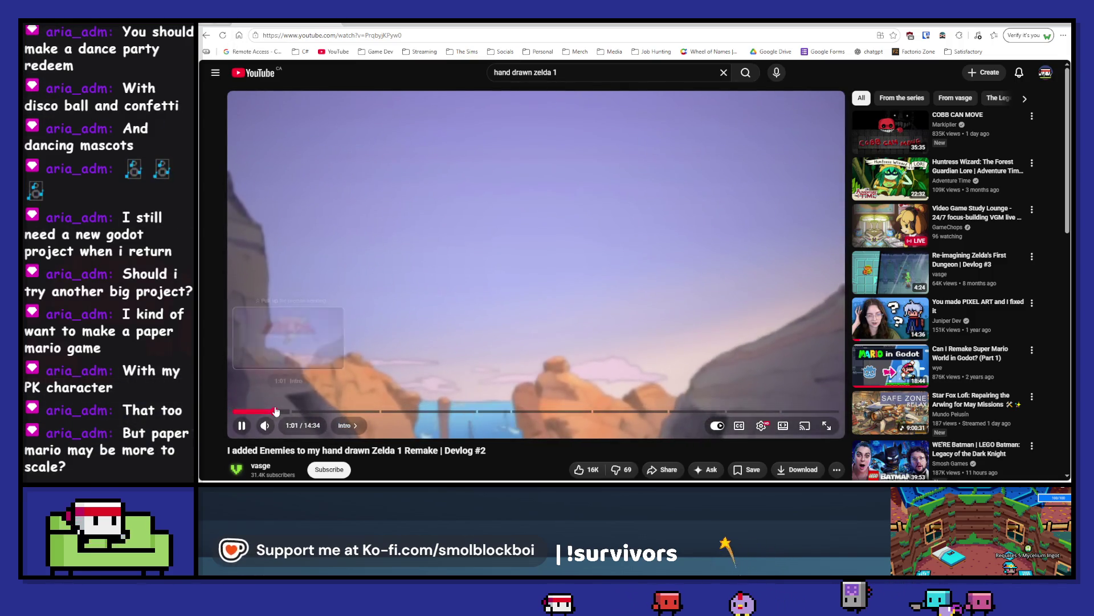
Step: Jump through Devlog #2's dungeon, Enemies, and Finishing Touches parts to Game Showcase, then return to Godot
{"action": "left_click", "coordinate": [260, 410]}
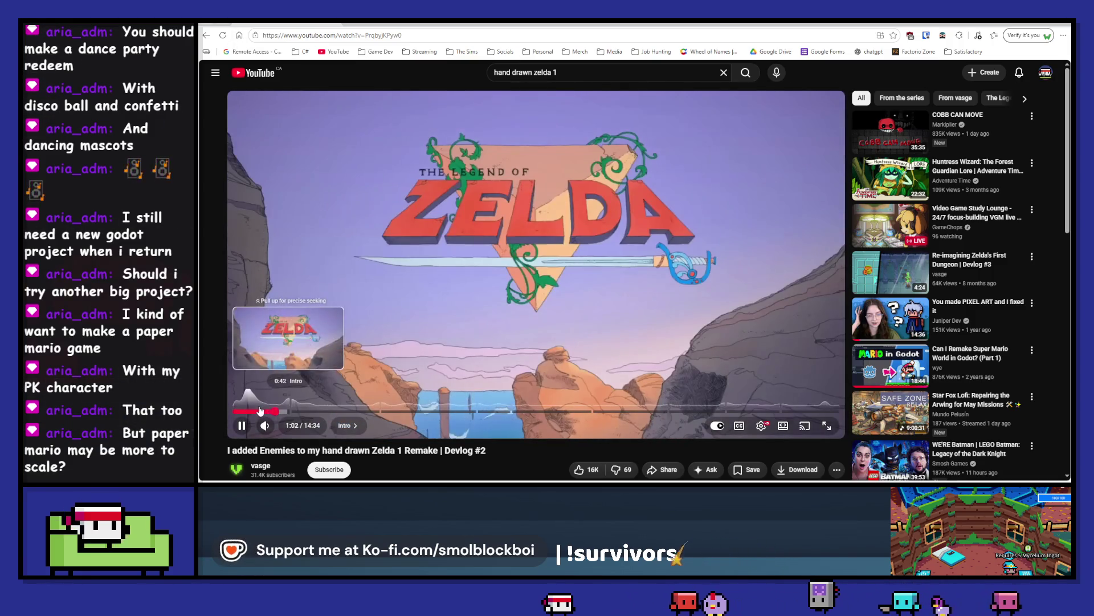
{"action": "left_click", "coordinate": [249, 411]}
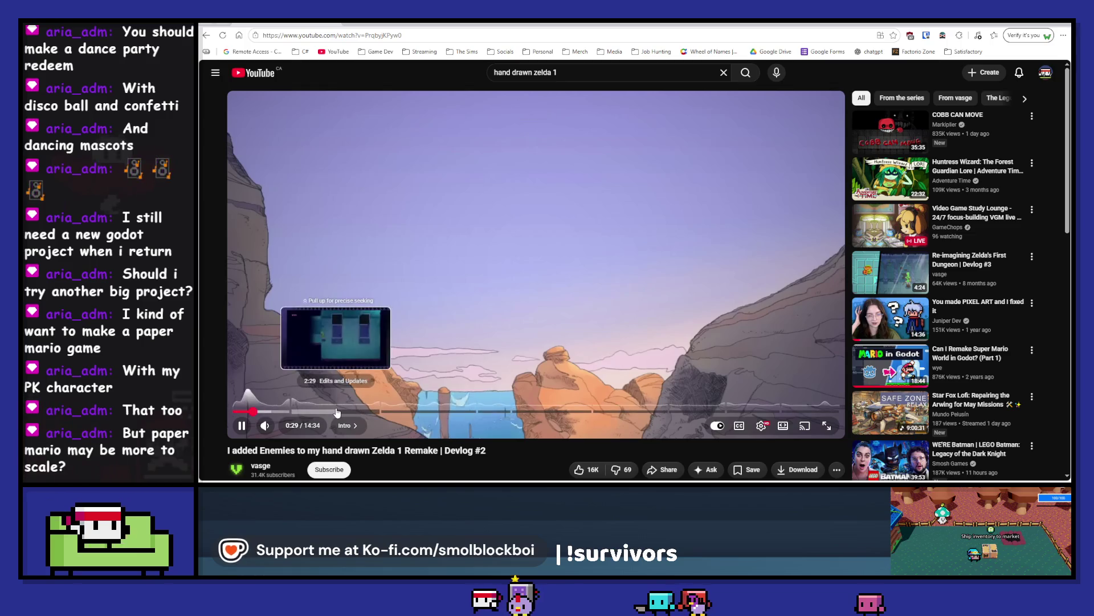
{"action": "left_click", "coordinate": [337, 410]}
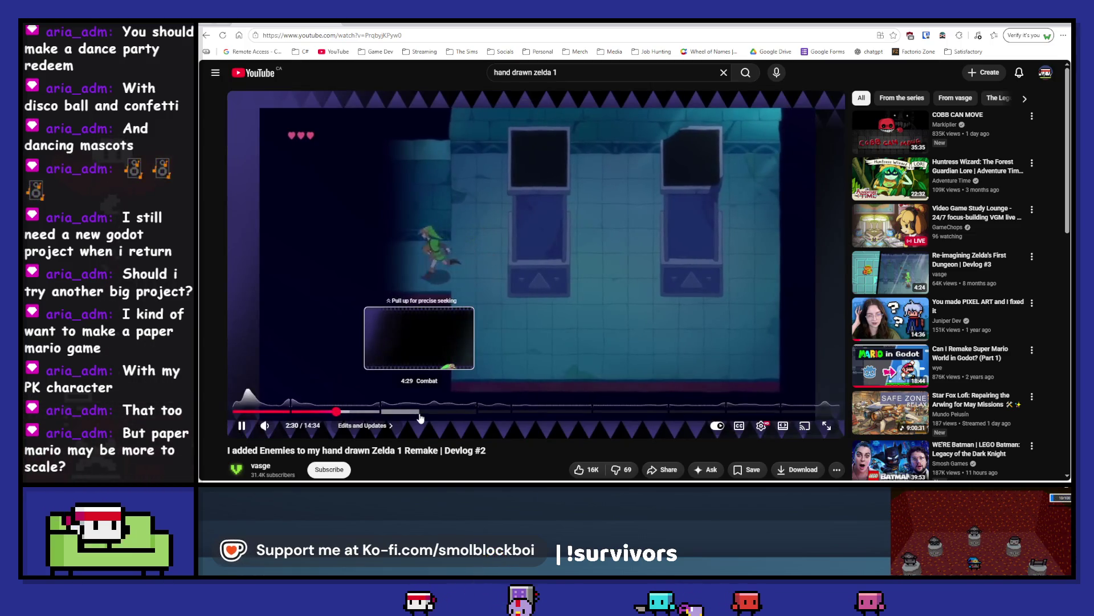
{"action": "left_click", "coordinate": [420, 411]}
{"action": "left_click", "coordinate": [563, 411]}
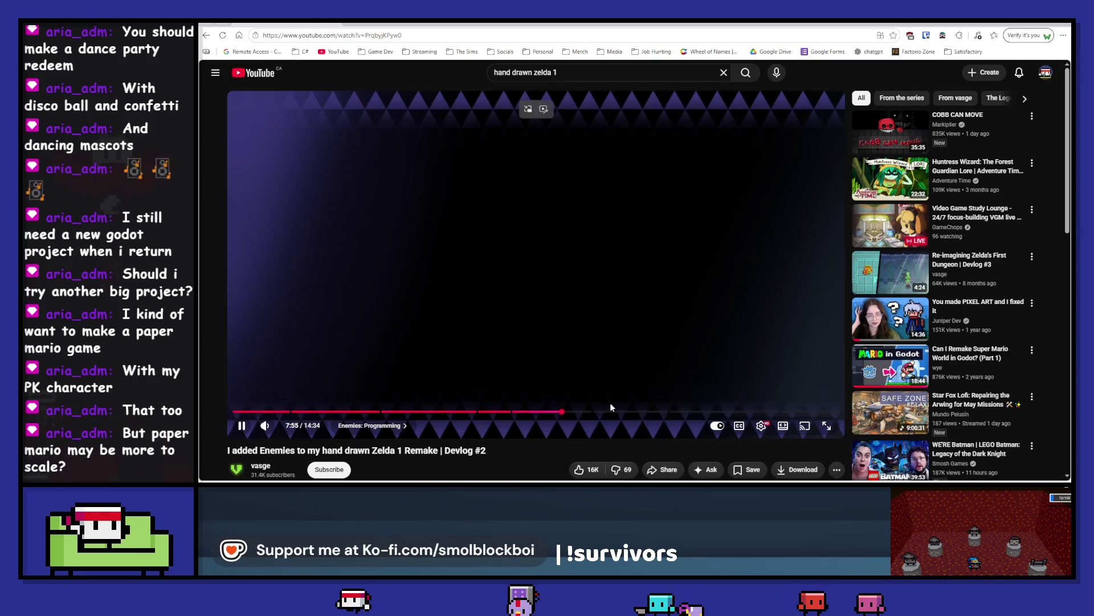
{"action": "left_click", "coordinate": [612, 411]}
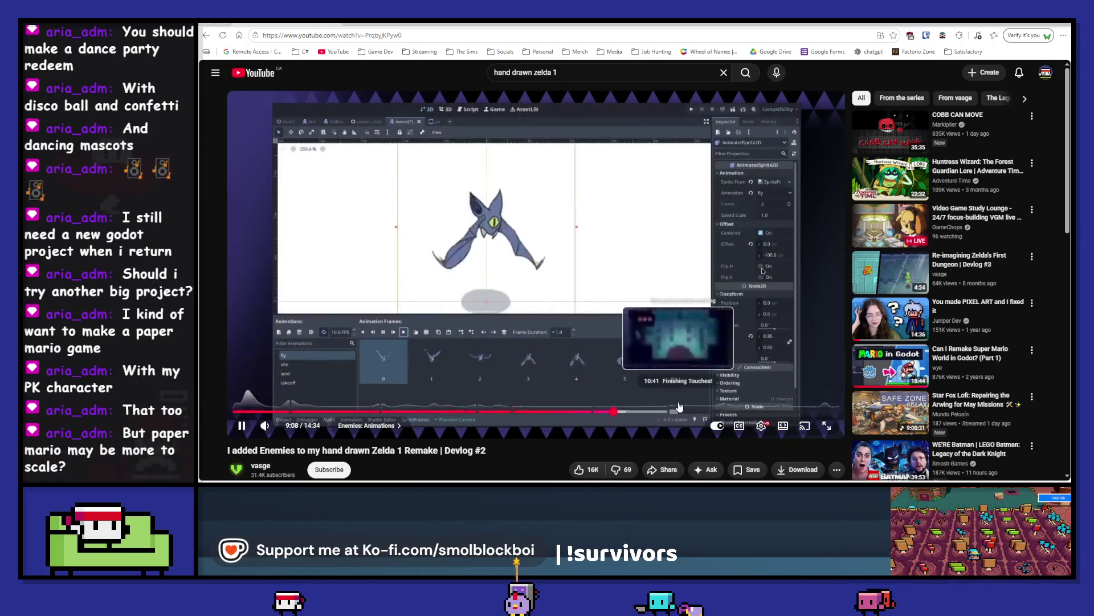
{"action": "left_click", "coordinate": [679, 411]}
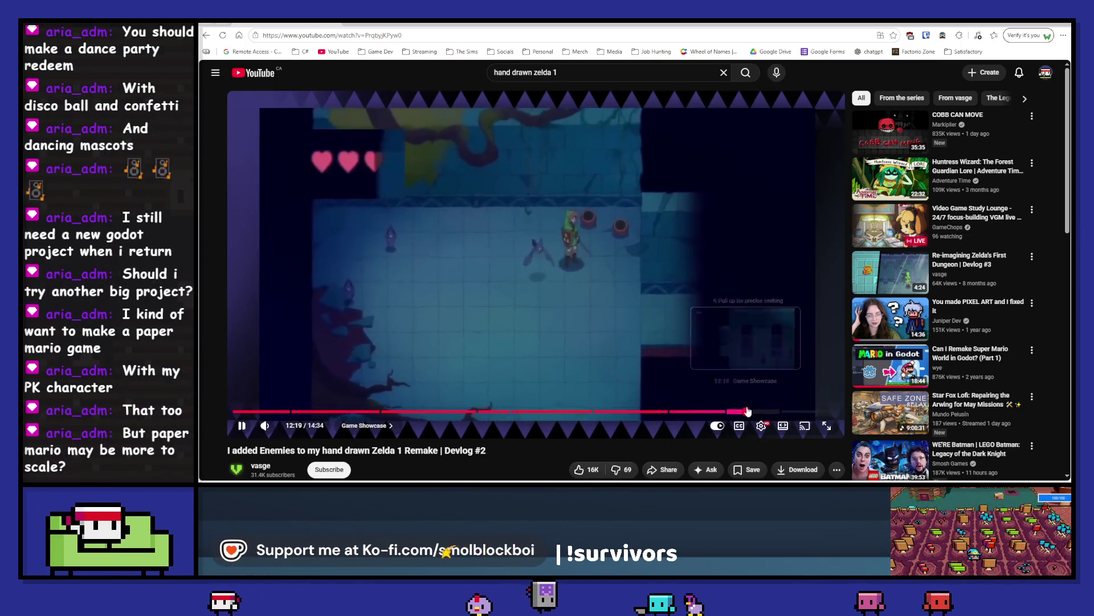
{"action": "left_click", "coordinate": [748, 411]}
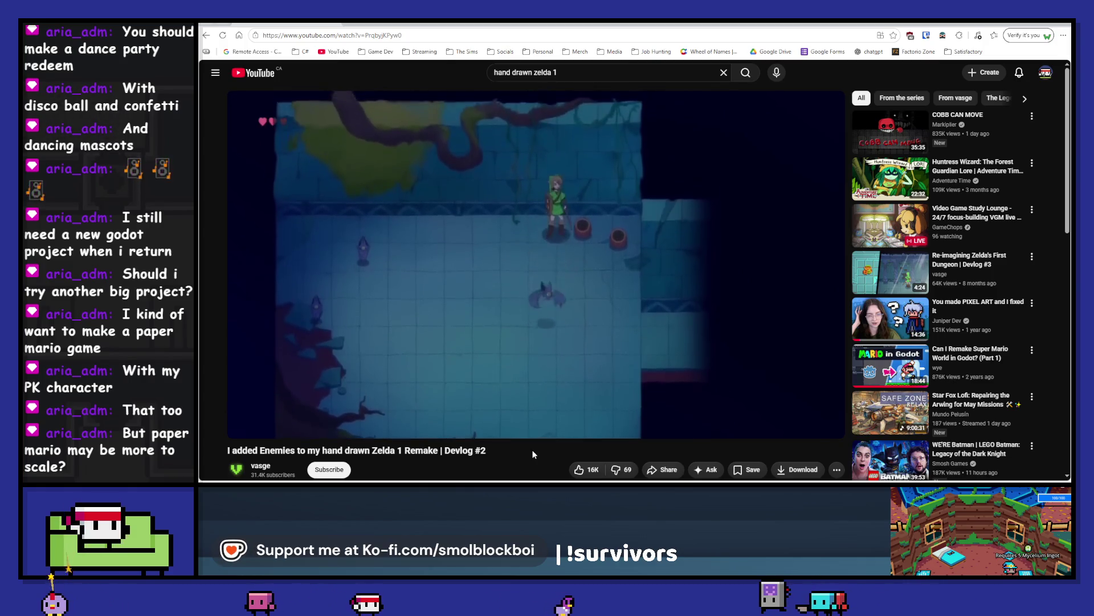
{"action": "key", "text": "alt+Tab"}
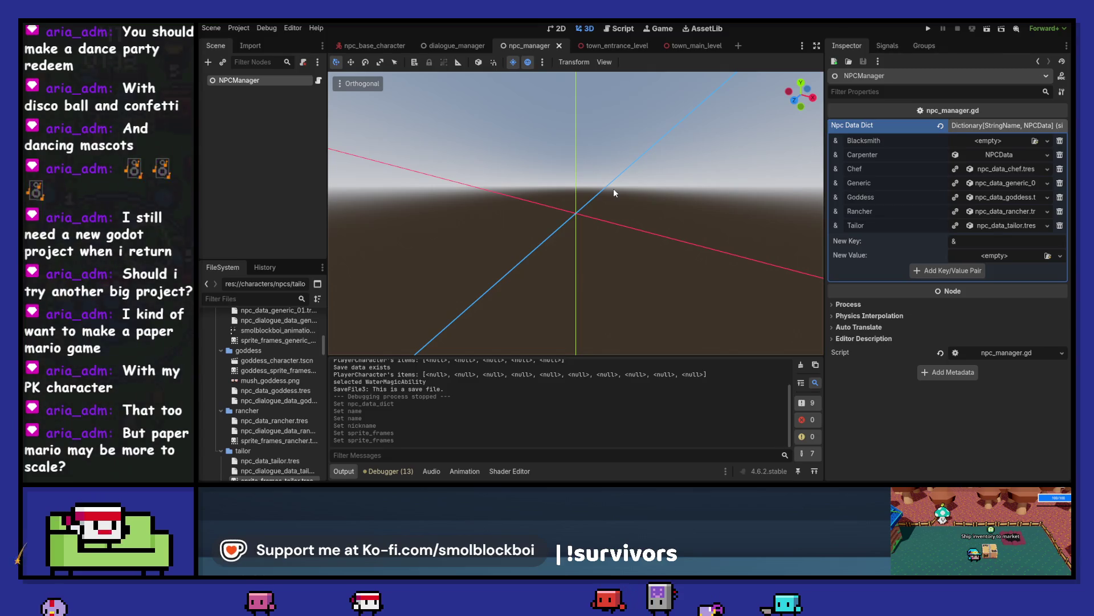
Step: Clear the Output log and expand the Carpenter's NPCData in the Inspector
{"action": "left_click", "coordinate": [801, 367]}
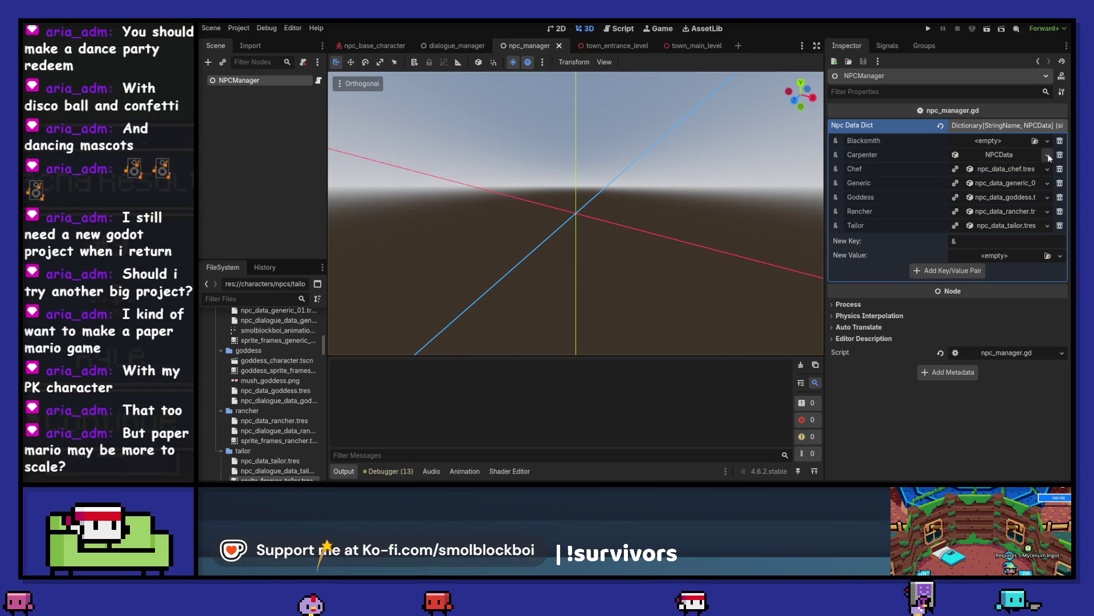
{"action": "left_click", "coordinate": [1001, 155]}
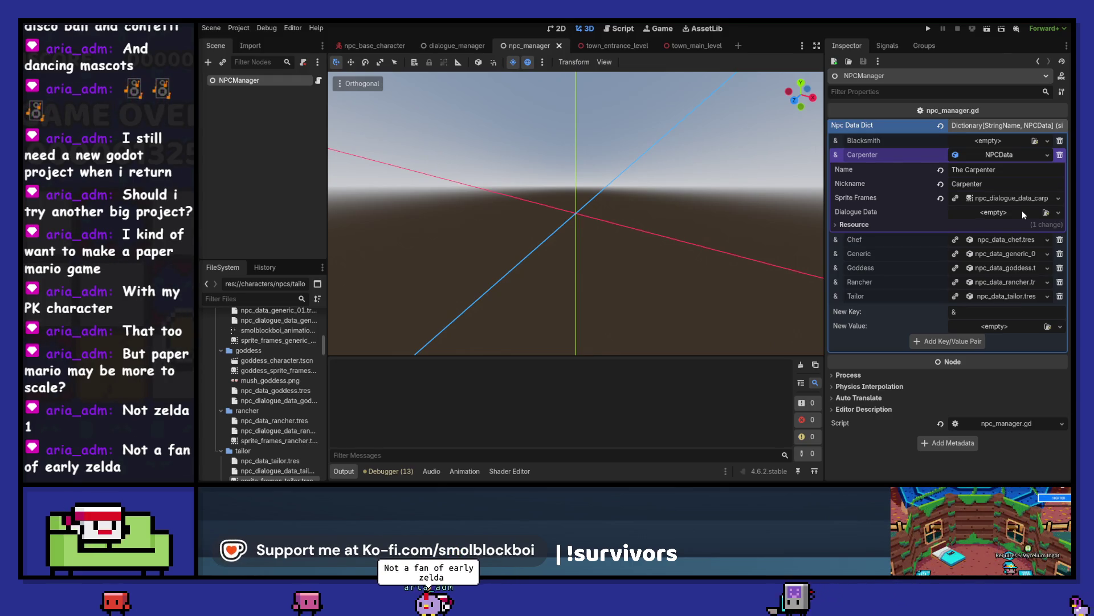
Step: Try assigning the generic NPC dialogue file to Carpenter via Quick Load, then clear the load errors
{"action": "left_click", "coordinate": [1046, 213]}
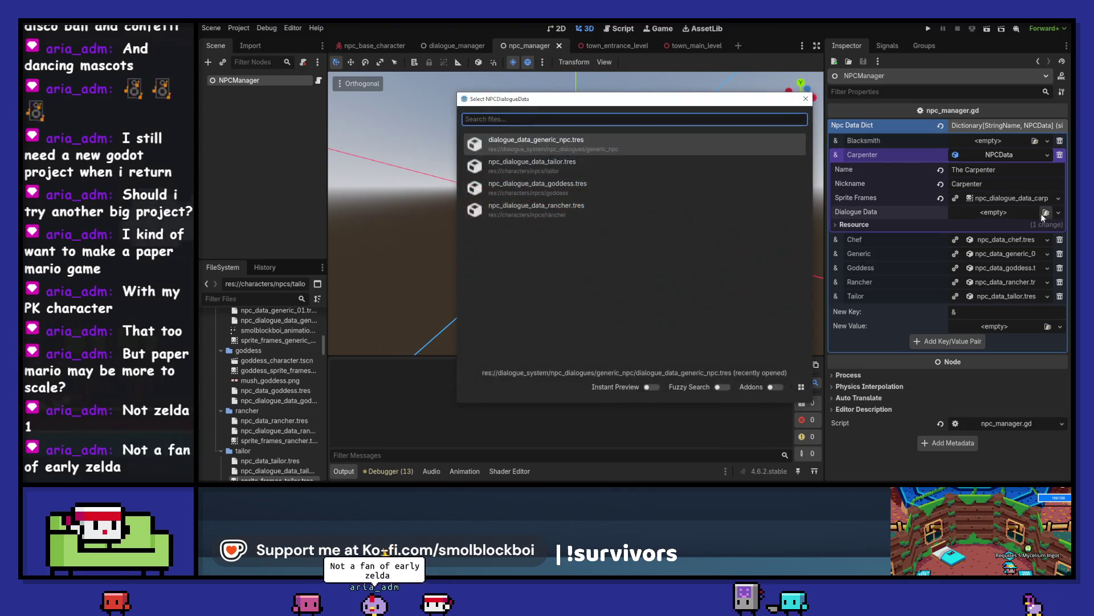
{"action": "double_click", "coordinate": [644, 146]}
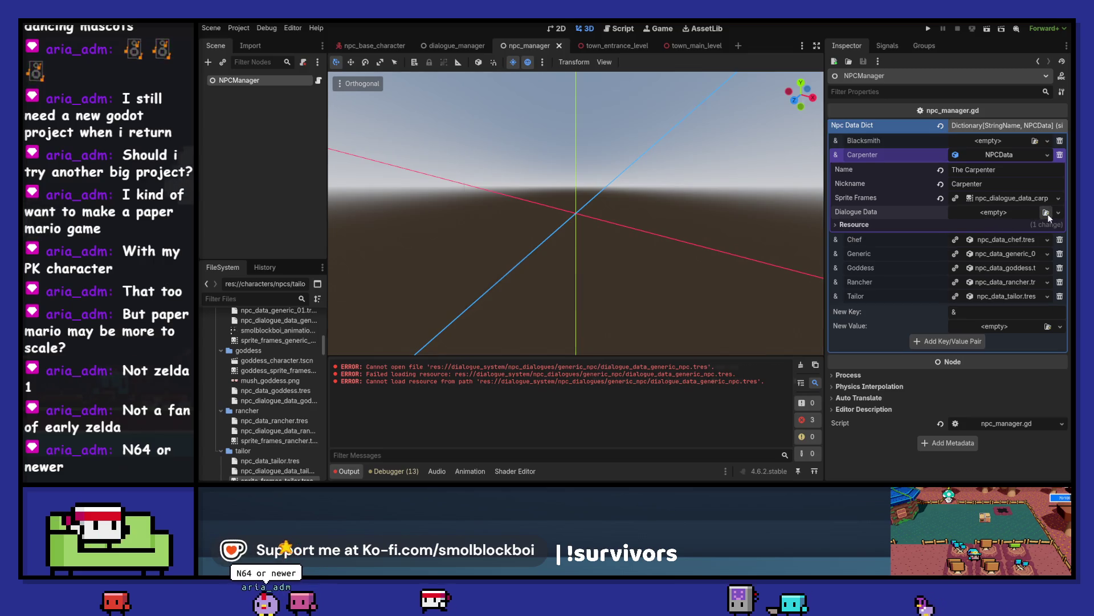
{"action": "left_click", "coordinate": [1047, 213]}
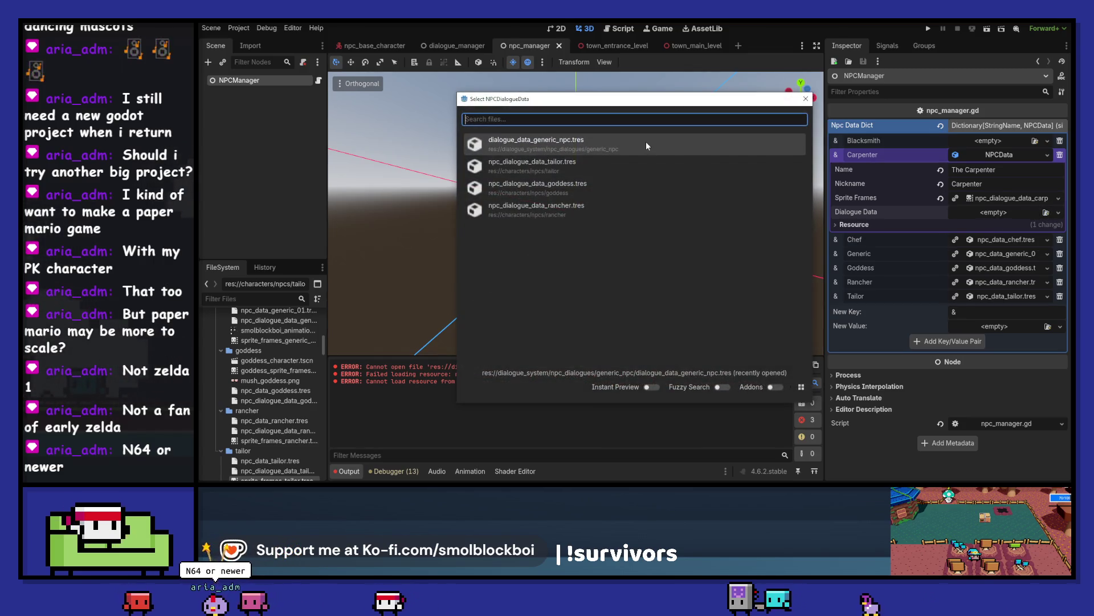
{"action": "left_click", "coordinate": [721, 388]}
{"action": "left_click", "coordinate": [653, 388]}
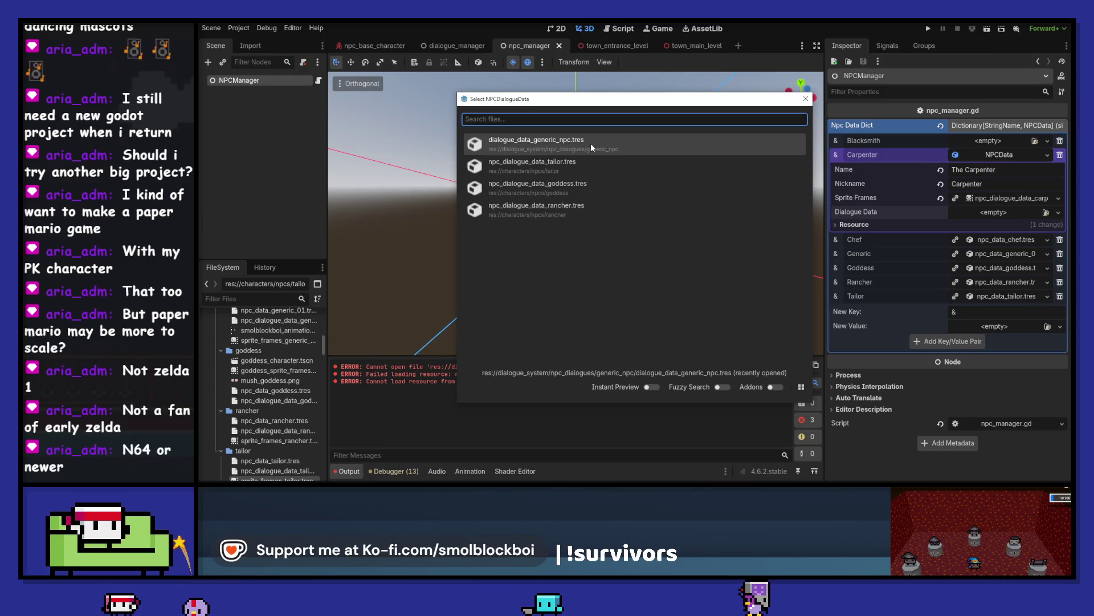
{"action": "double_click", "coordinate": [625, 145]}
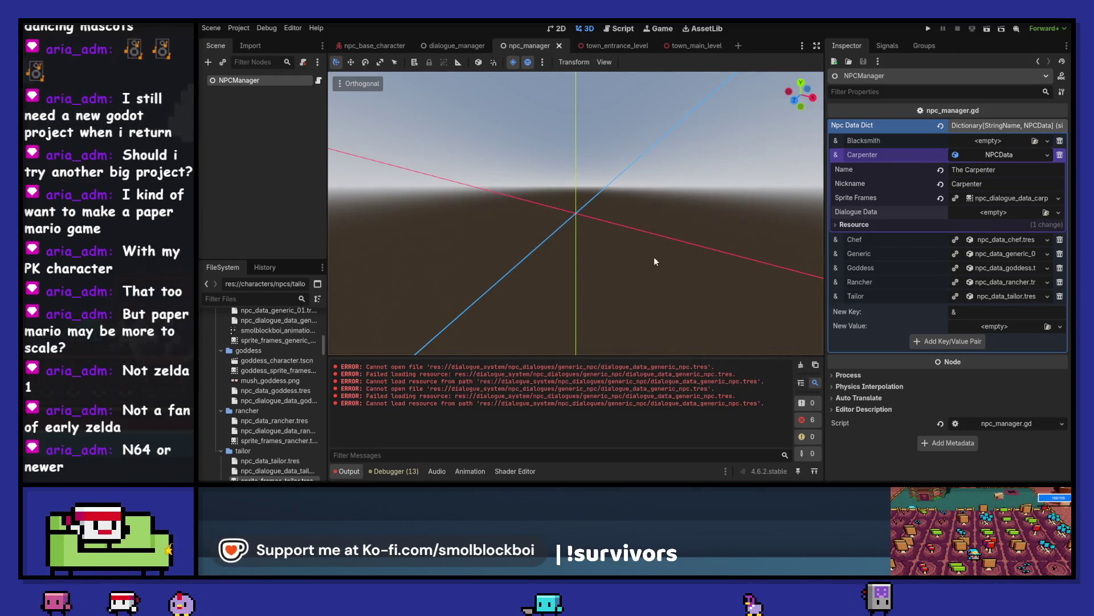
{"action": "left_click", "coordinate": [801, 365]}
Step: Assign npc_dialogue_data_tailor.tres as the Carpenter's Dialogue Data from the quick picker
{"action": "left_click", "coordinate": [1059, 212]}
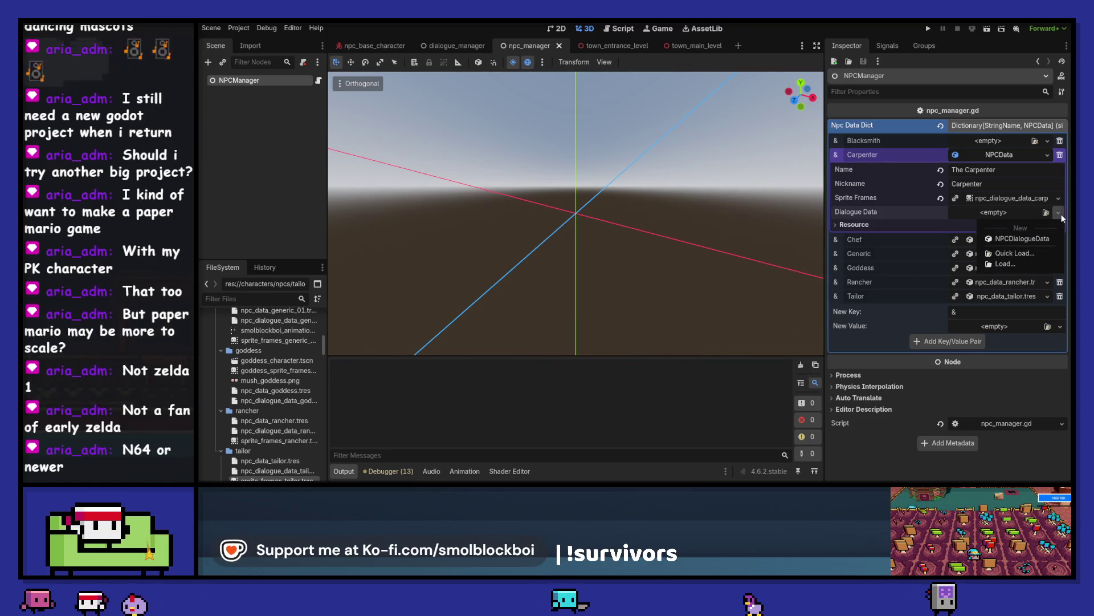
{"action": "left_click", "coordinate": [1012, 256]}
{"action": "left_click", "coordinate": [805, 99]}
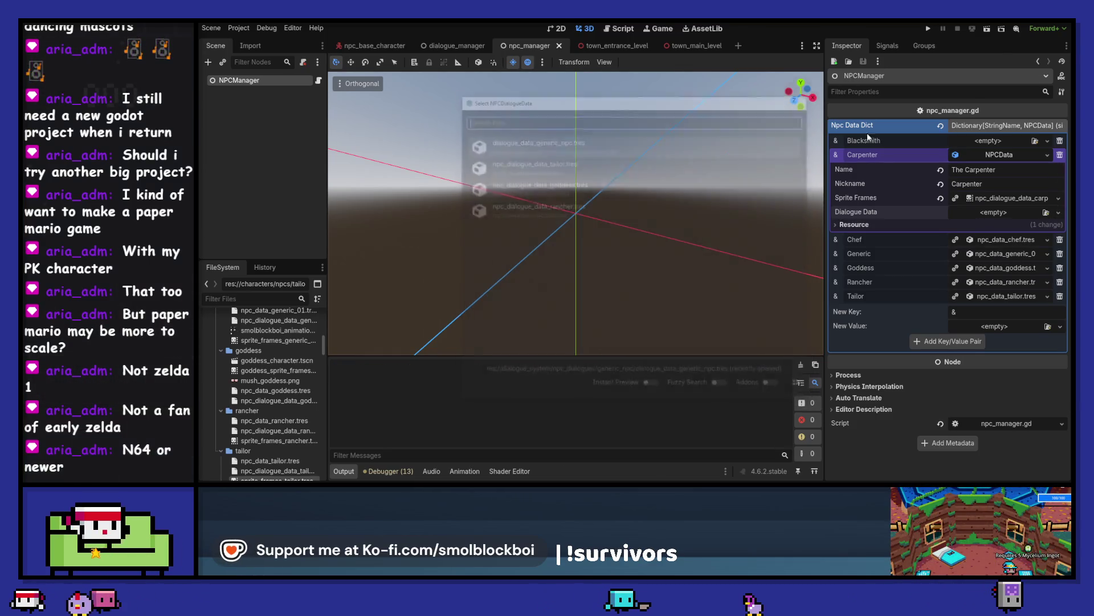
{"action": "left_click", "coordinate": [1058, 212]}
{"action": "left_click", "coordinate": [1012, 266]}
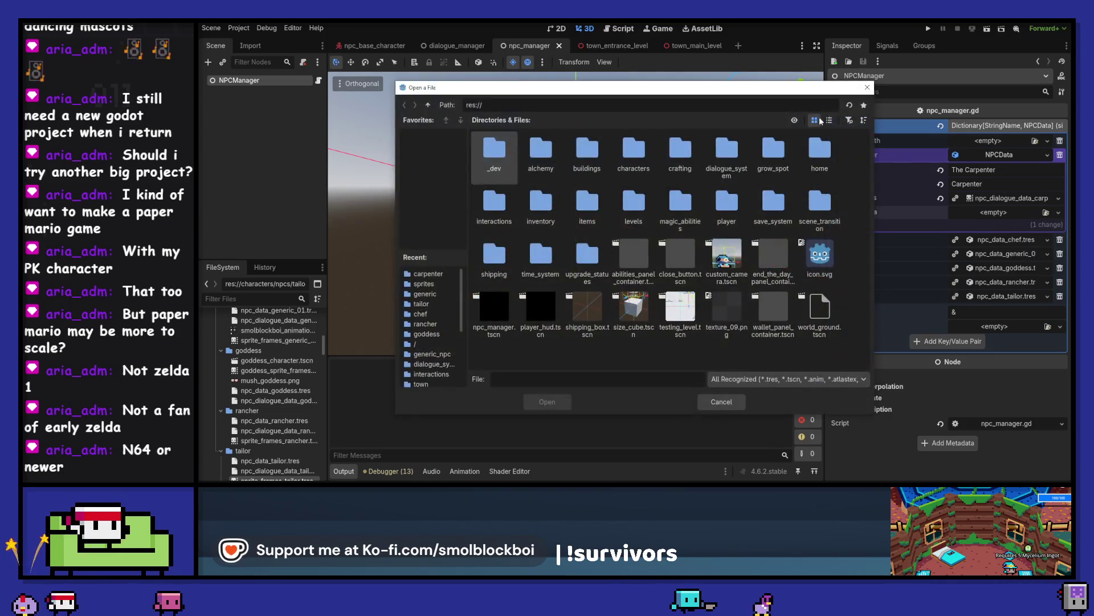
{"action": "key", "text": "Escape"}
{"action": "left_click", "coordinate": [1058, 212]}
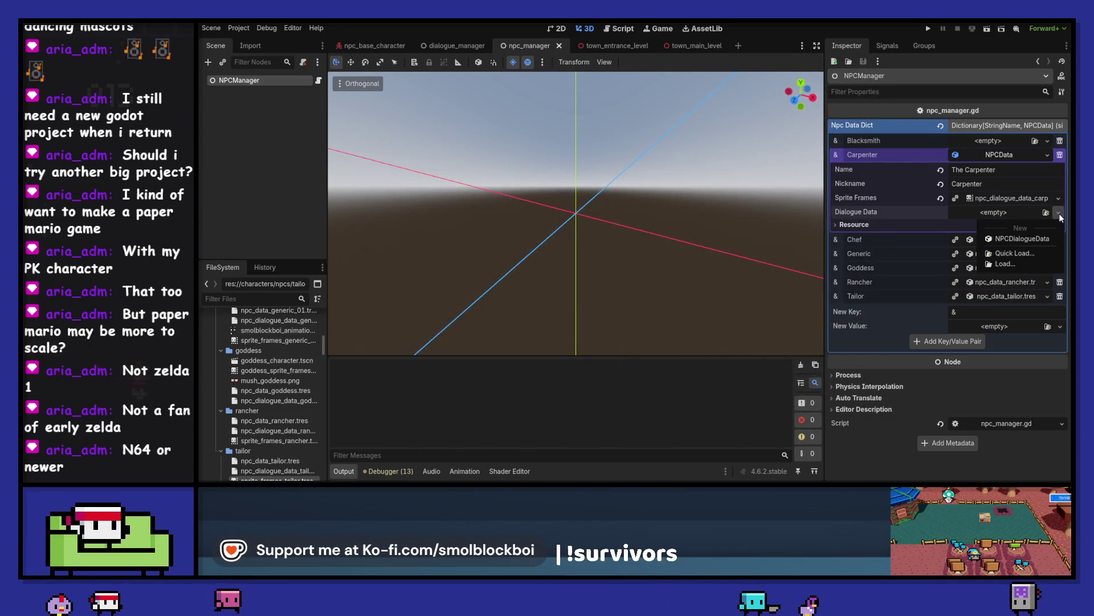
{"action": "left_click", "coordinate": [1014, 253]}
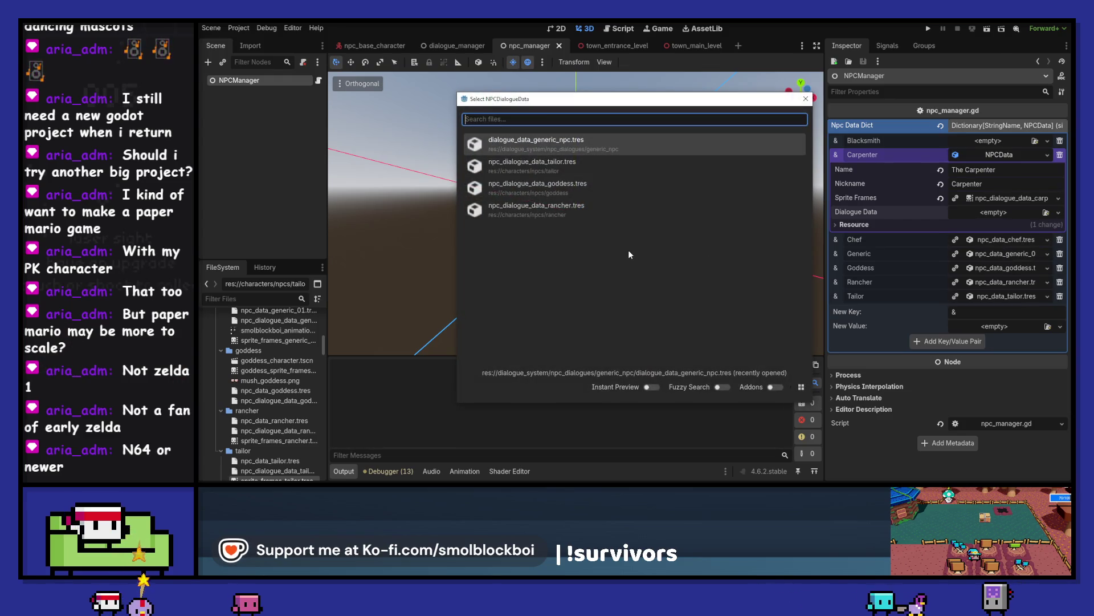
{"action": "left_click", "coordinate": [568, 165]}
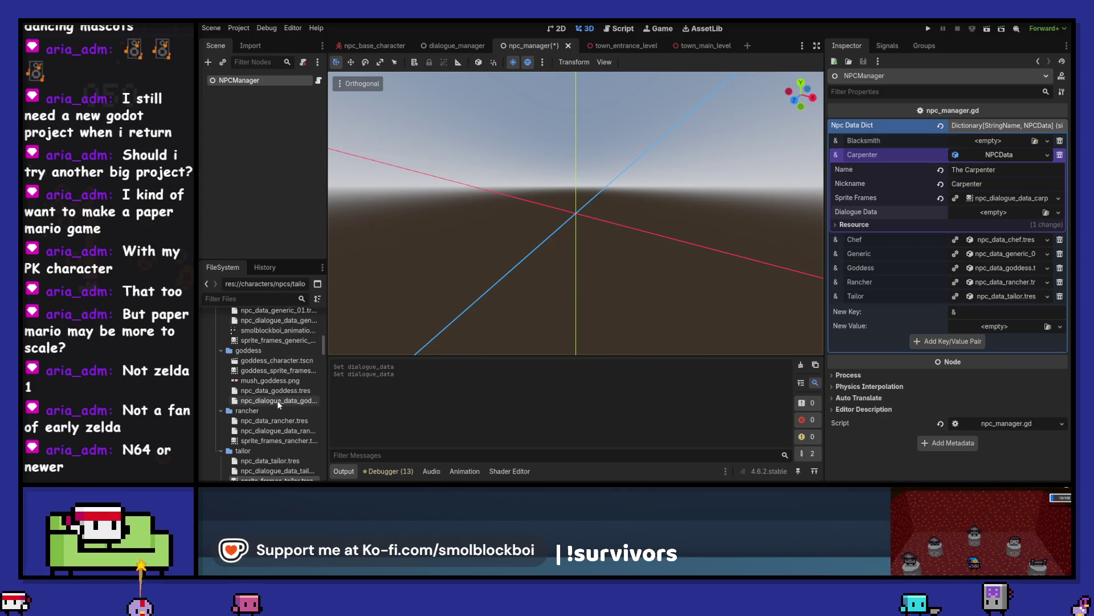
Step: Inspect the generic dialogue file, then review and collapse the Tailor's entry in NPCManager's Npc Data Dict
{"action": "scroll", "coordinate": [277, 401], "scroll_direction": "up", "scroll_amount": 2}
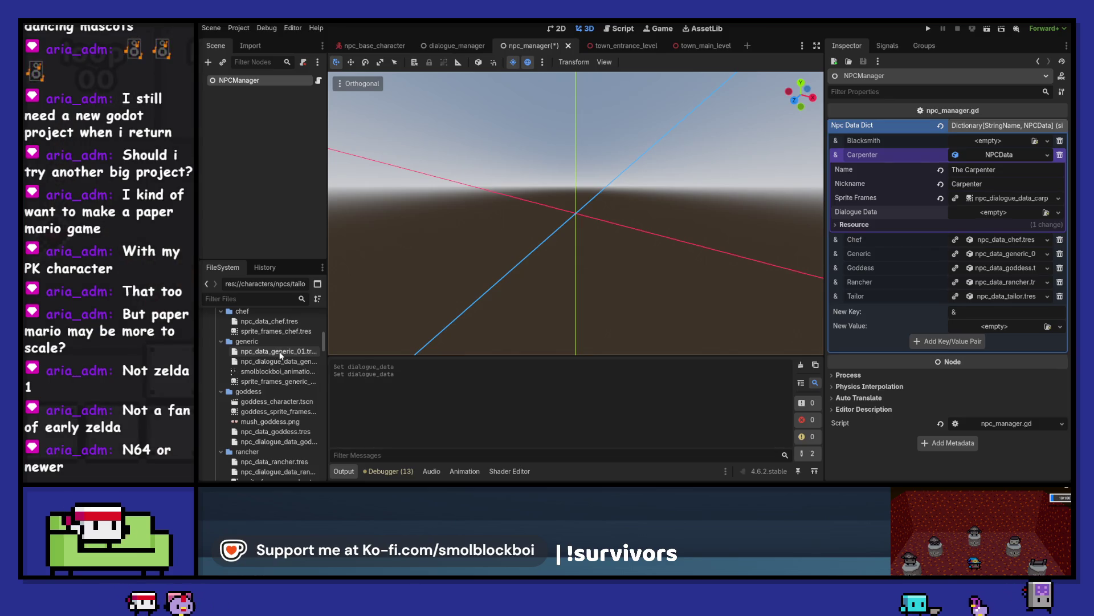
{"action": "left_click", "coordinate": [280, 362]}
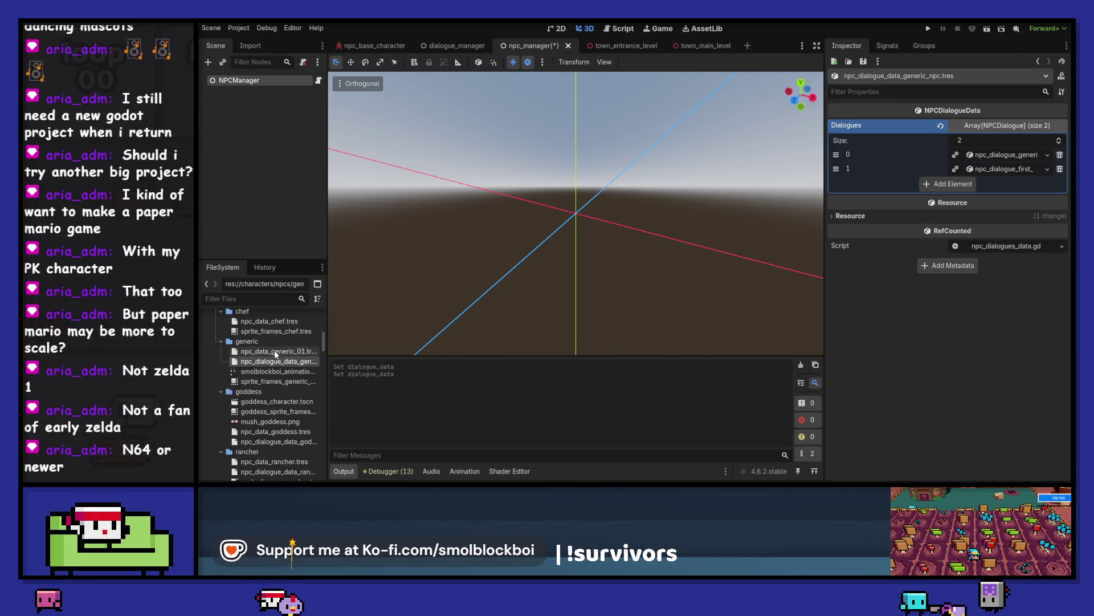
{"action": "left_click", "coordinate": [259, 80]}
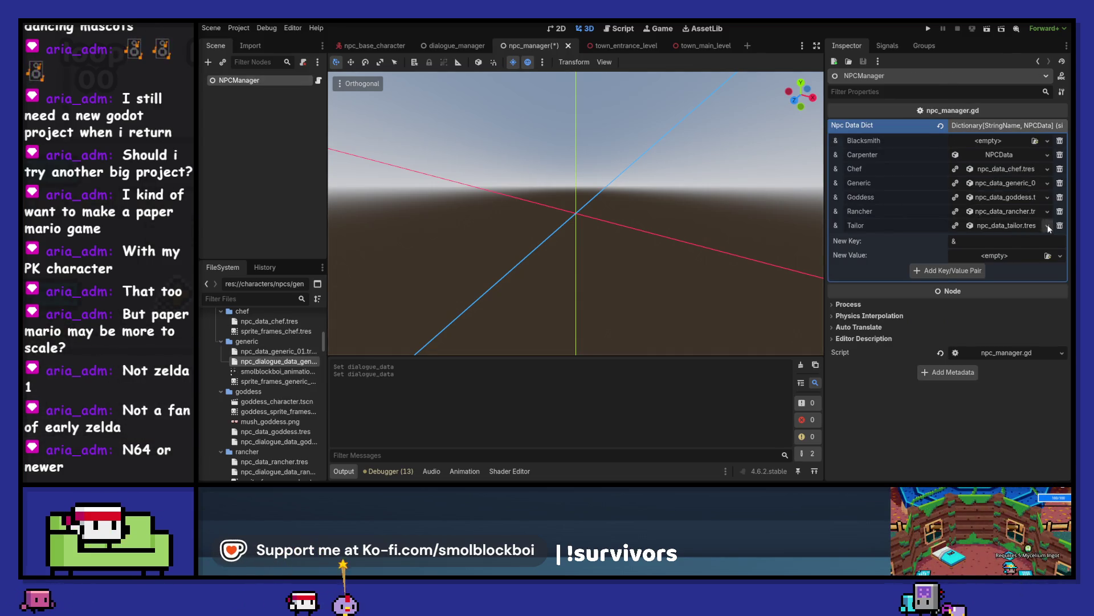
{"action": "left_click", "coordinate": [1015, 226]}
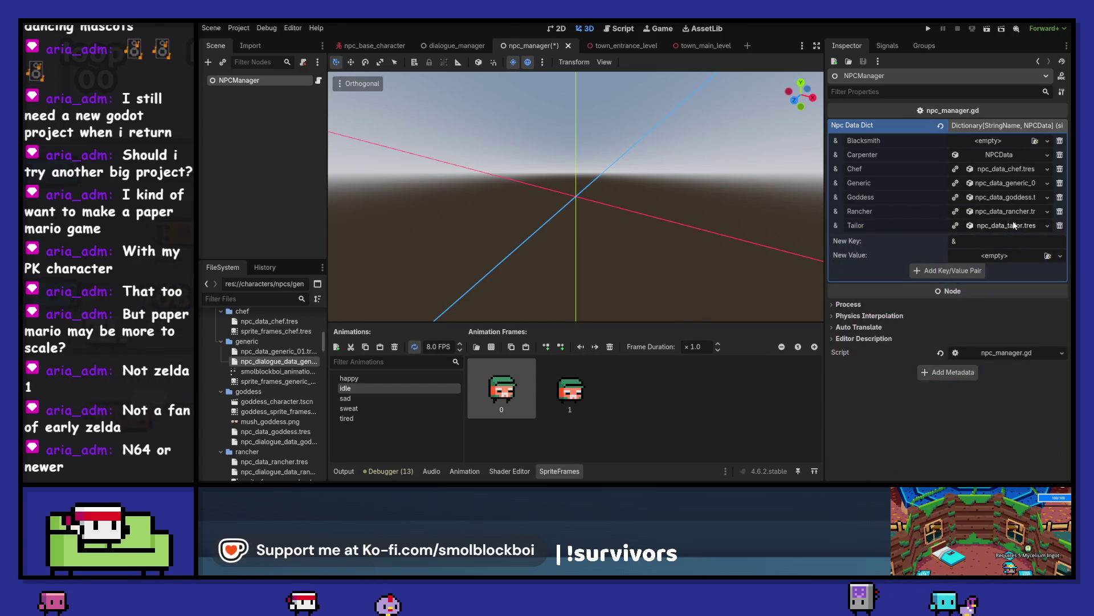
{"action": "left_click", "coordinate": [1003, 297]}
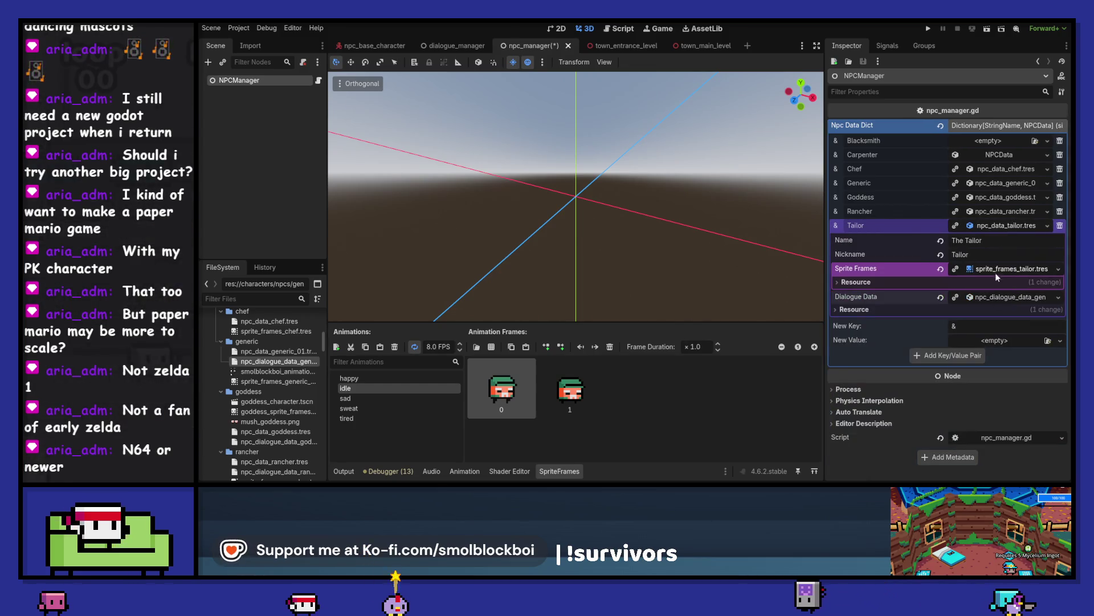
{"action": "left_click", "coordinate": [996, 269]}
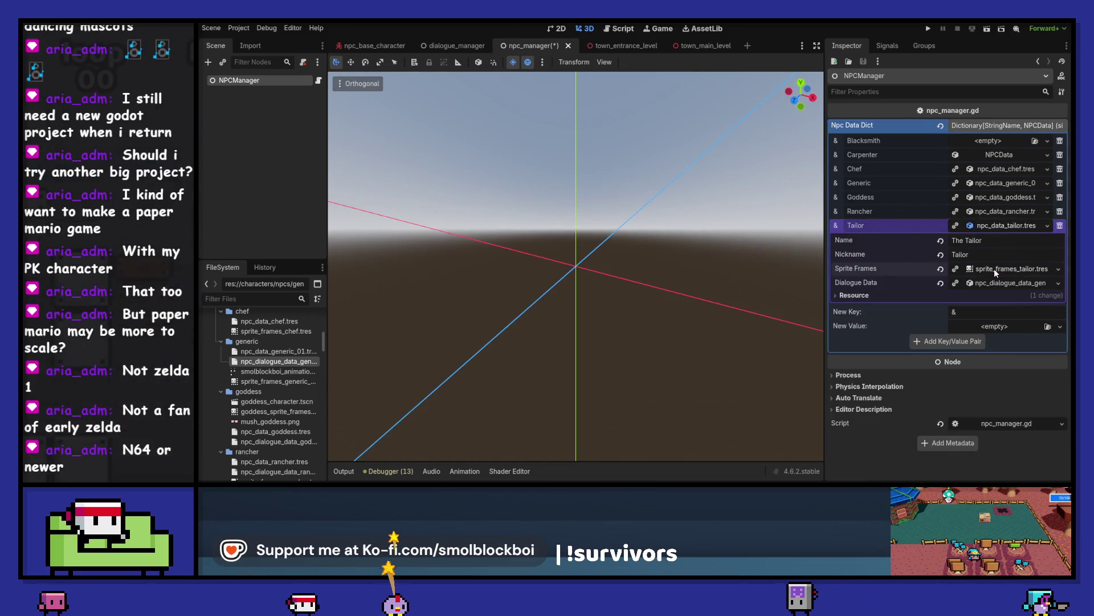
{"action": "left_click", "coordinate": [994, 228]}
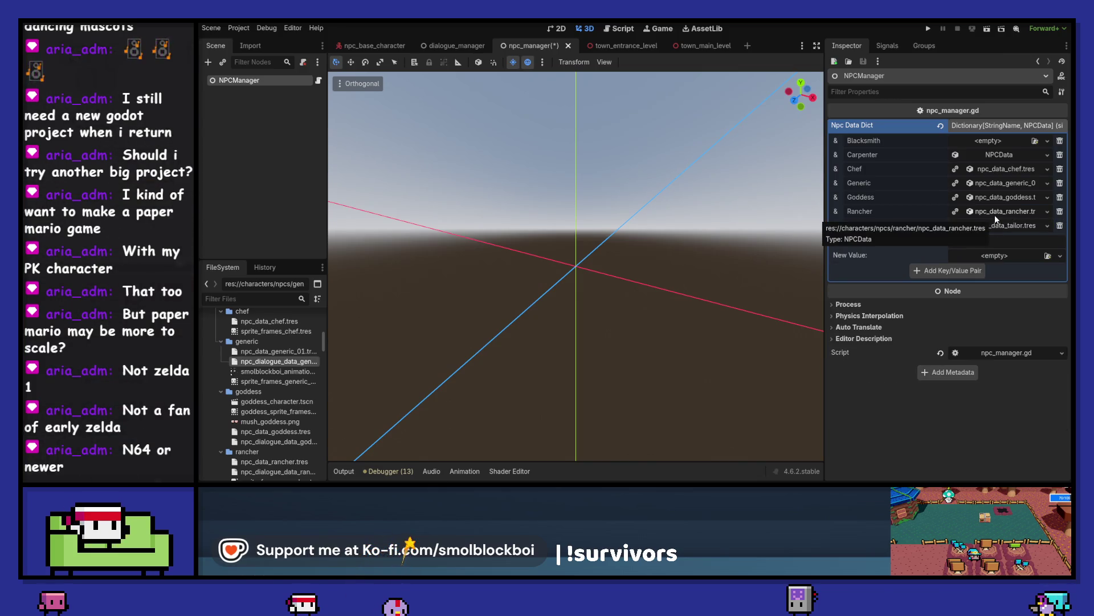
Step: Expand the Carpenter's entry, clear the Output errors, and open the Load file browser for Dialogue Data
{"action": "left_click", "coordinate": [1000, 155]}
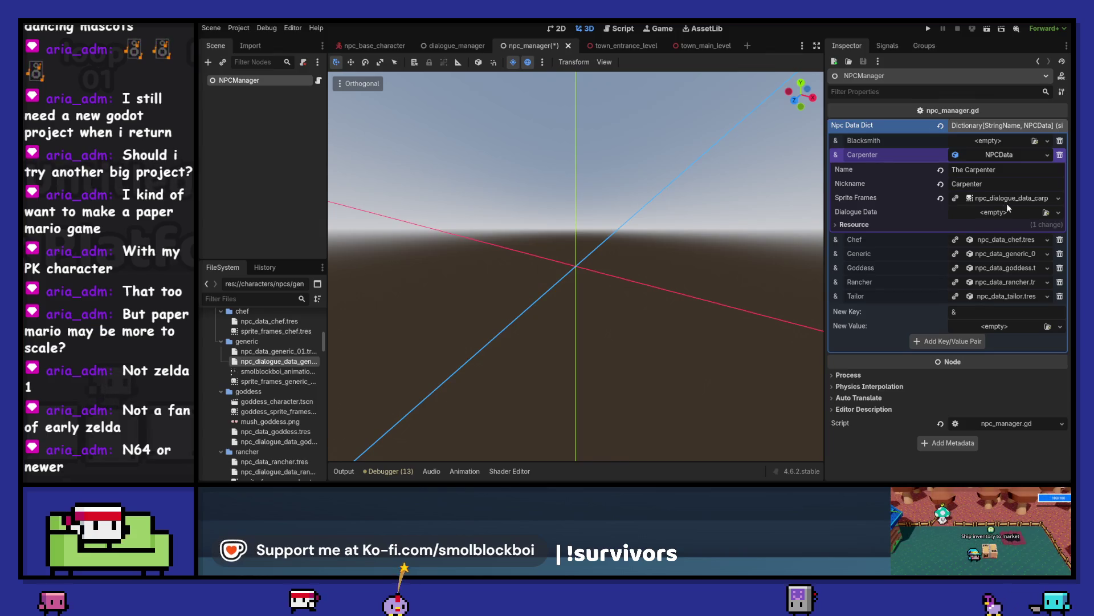
{"action": "left_click", "coordinate": [1046, 213]}
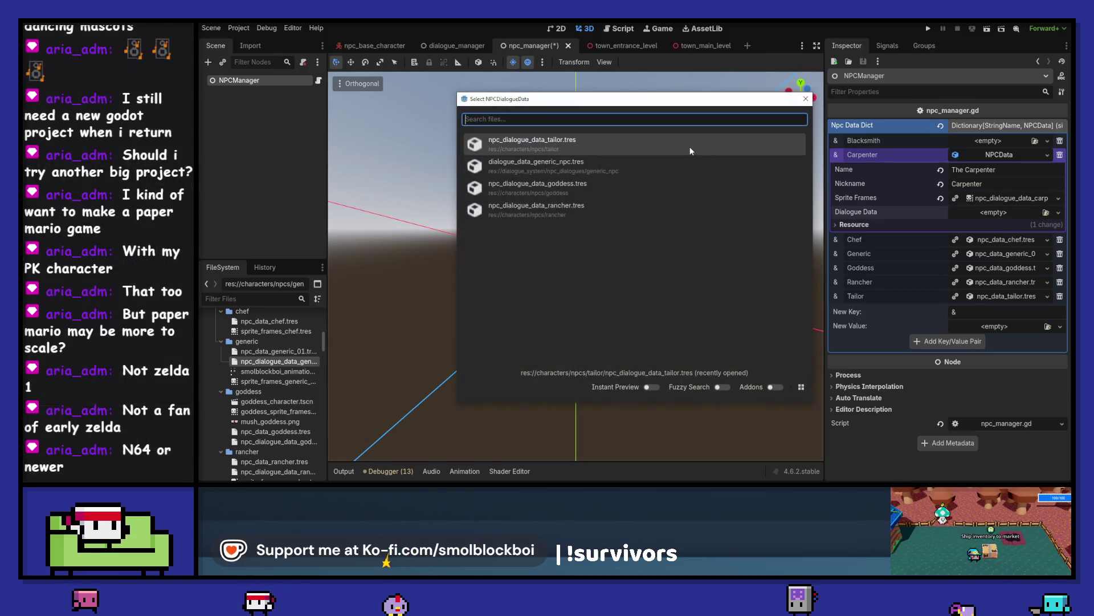
{"action": "key", "text": "Escape"}
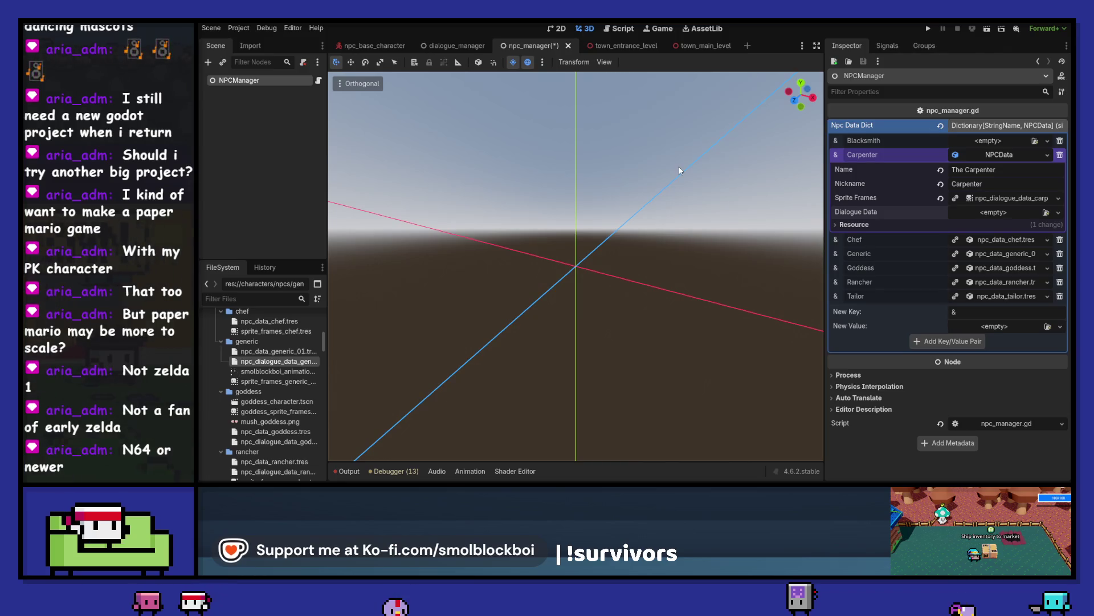
{"action": "left_click", "coordinate": [350, 473]}
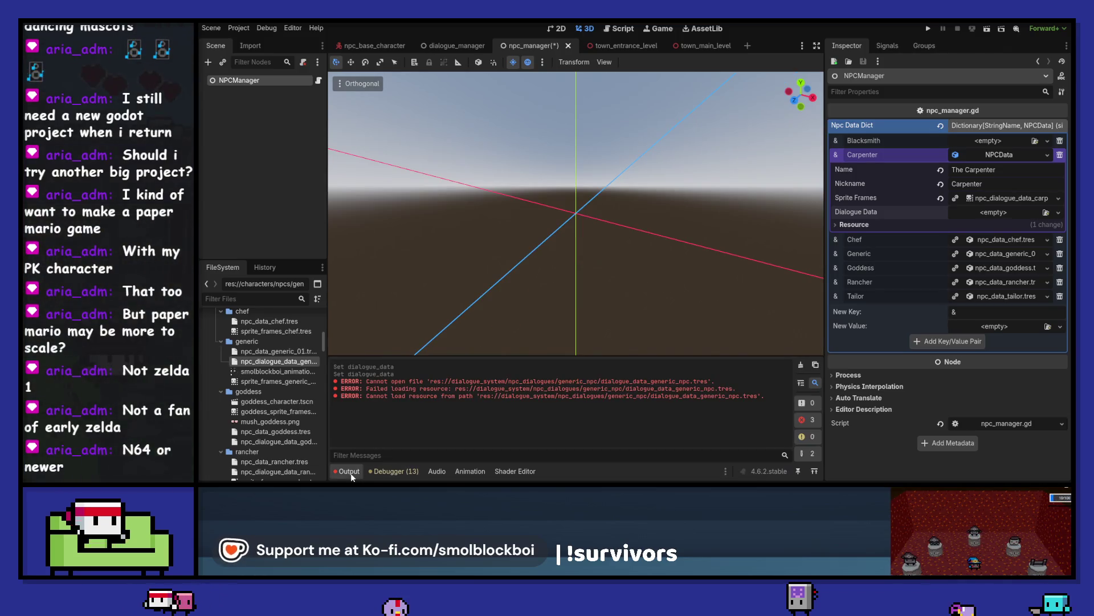
{"action": "left_click", "coordinate": [801, 368]}
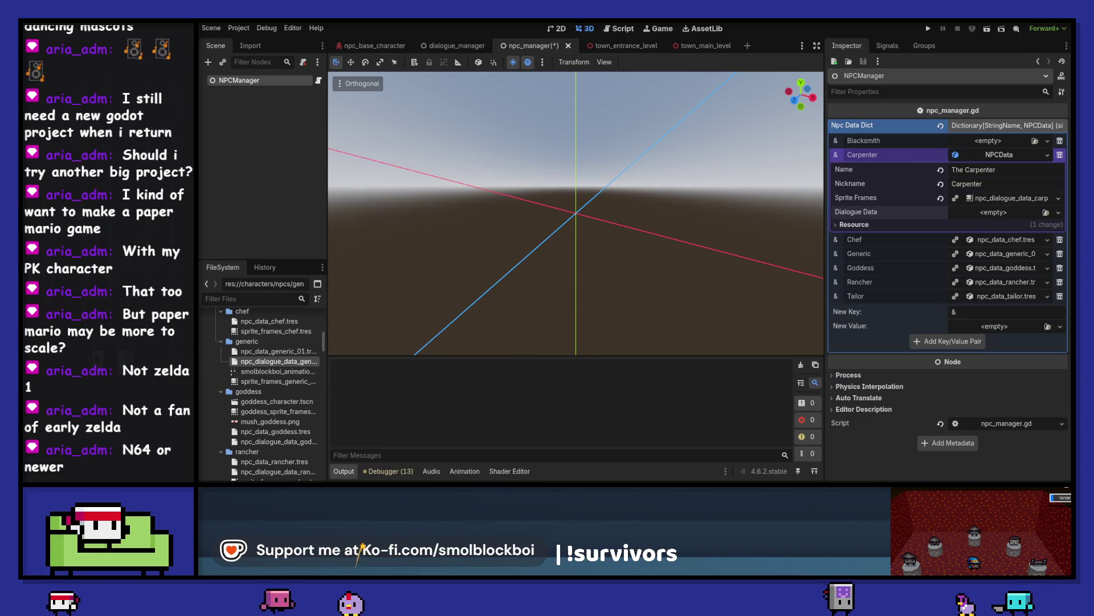
{"action": "left_click", "coordinate": [1058, 212]}
{"action": "left_click", "coordinate": [1020, 265]}
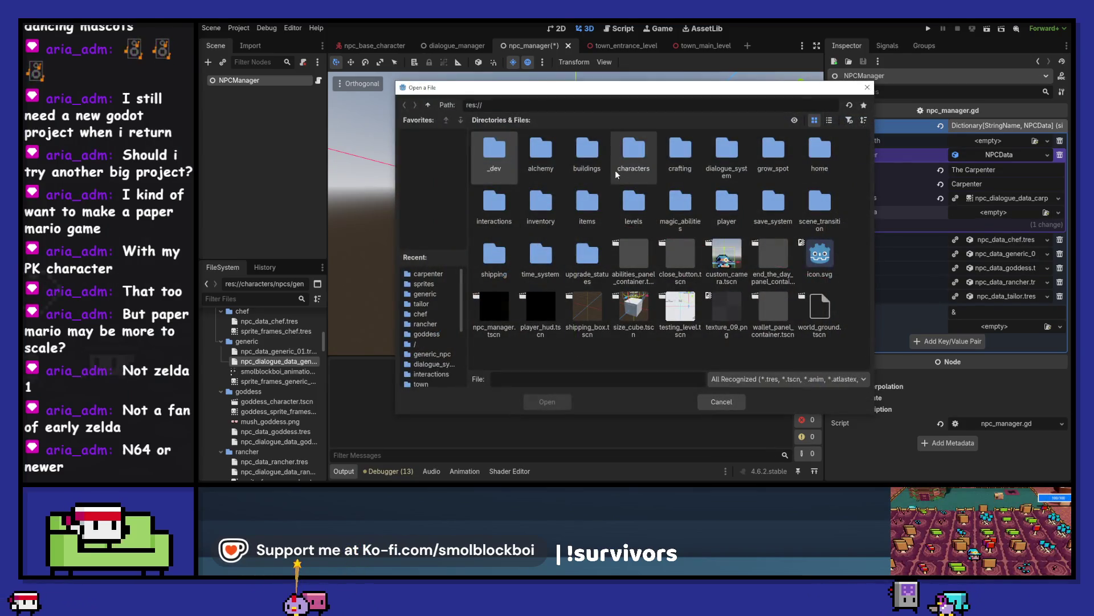
Step: Load npc_dialogue_data_generic_npc.tres from res://characters/npcs/generic into the Carpenter's Dialogue Data, then switch to the browser
{"action": "double_click", "coordinate": [633, 153]}
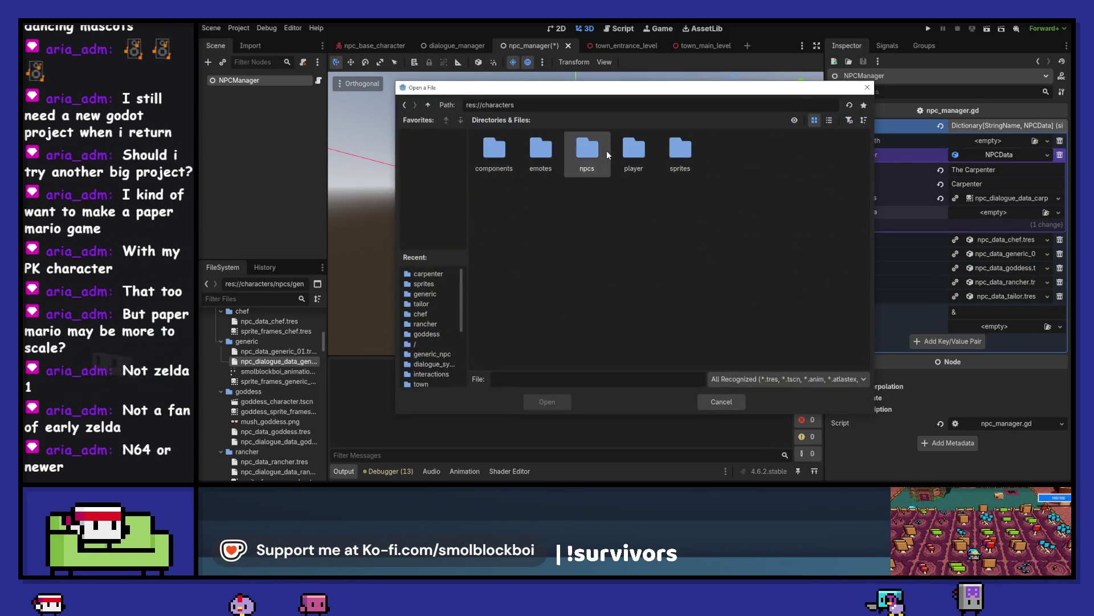
{"action": "double_click", "coordinate": [588, 151]}
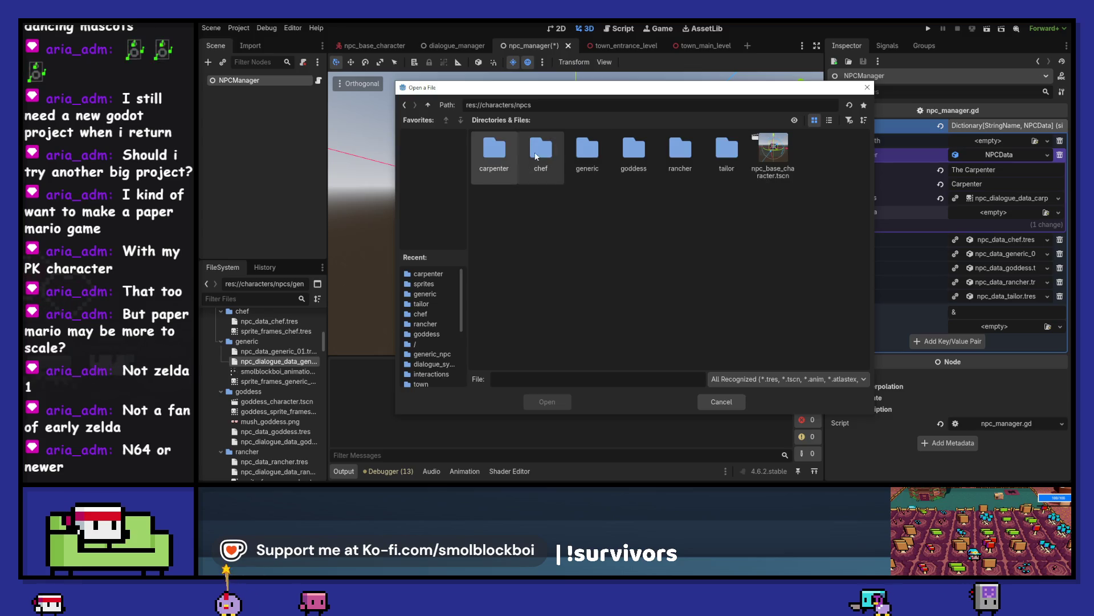
{"action": "double_click", "coordinate": [587, 150]}
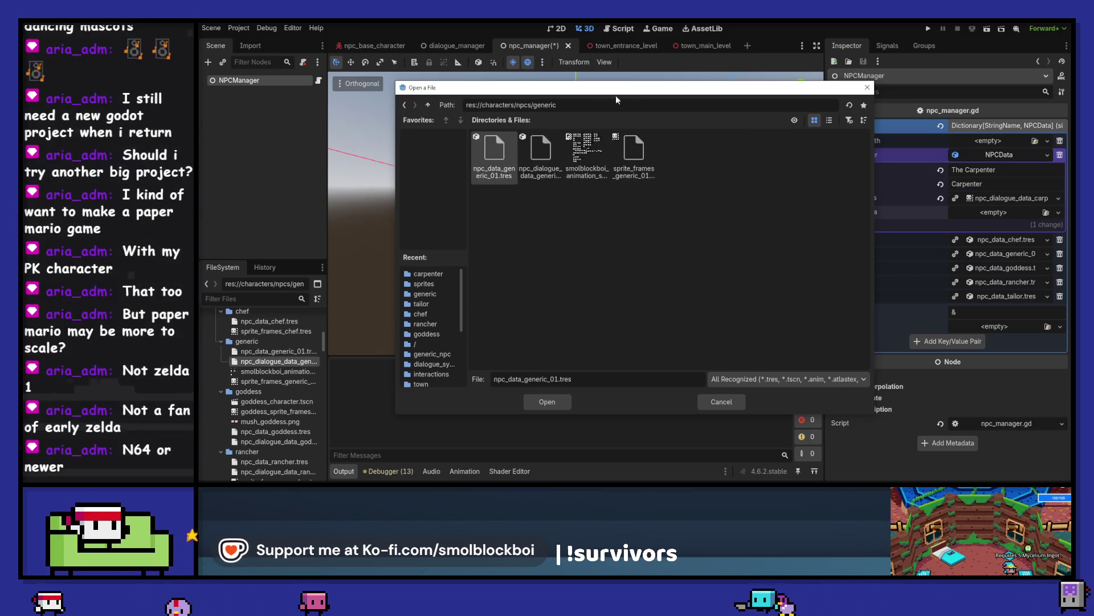
{"action": "mouse_move", "coordinate": [639, 91]}
{"action": "left_mouse_down"}
{"action": "mouse_move", "coordinate": [556, 81]}
{"action": "mouse_move", "coordinate": [627, 81]}
{"action": "left_mouse_up"}
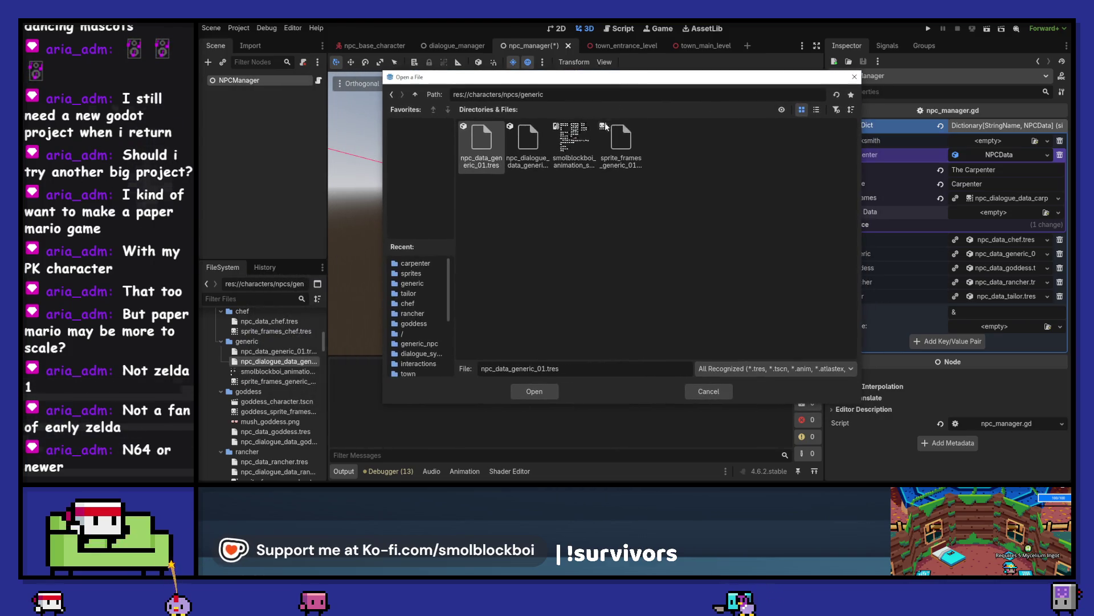
{"action": "double_click", "coordinate": [528, 146]}
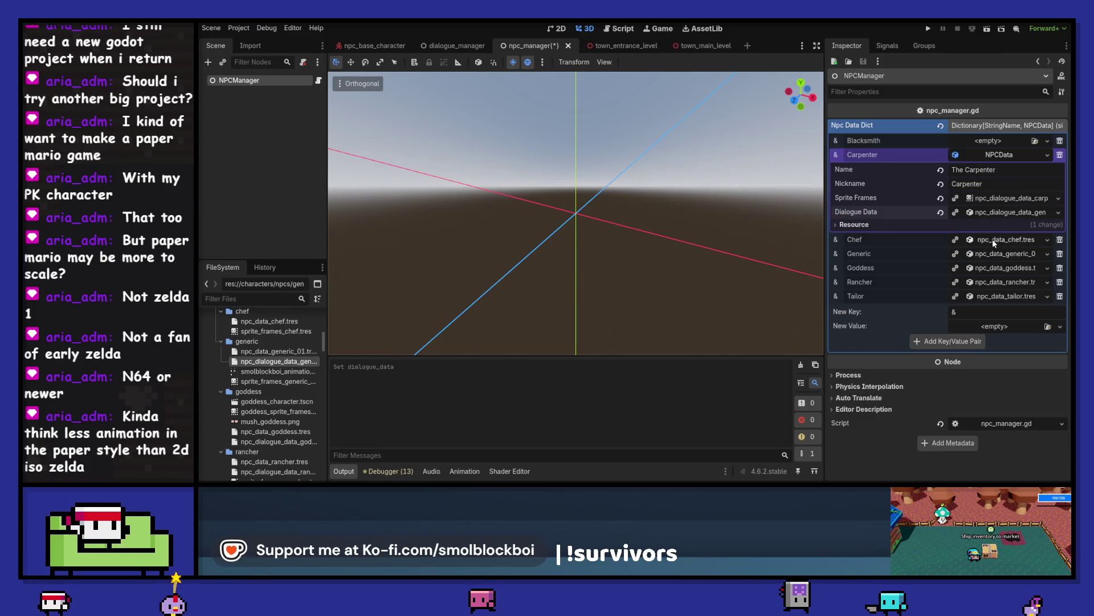
{"action": "mouse_move", "coordinate": [496, 483]}
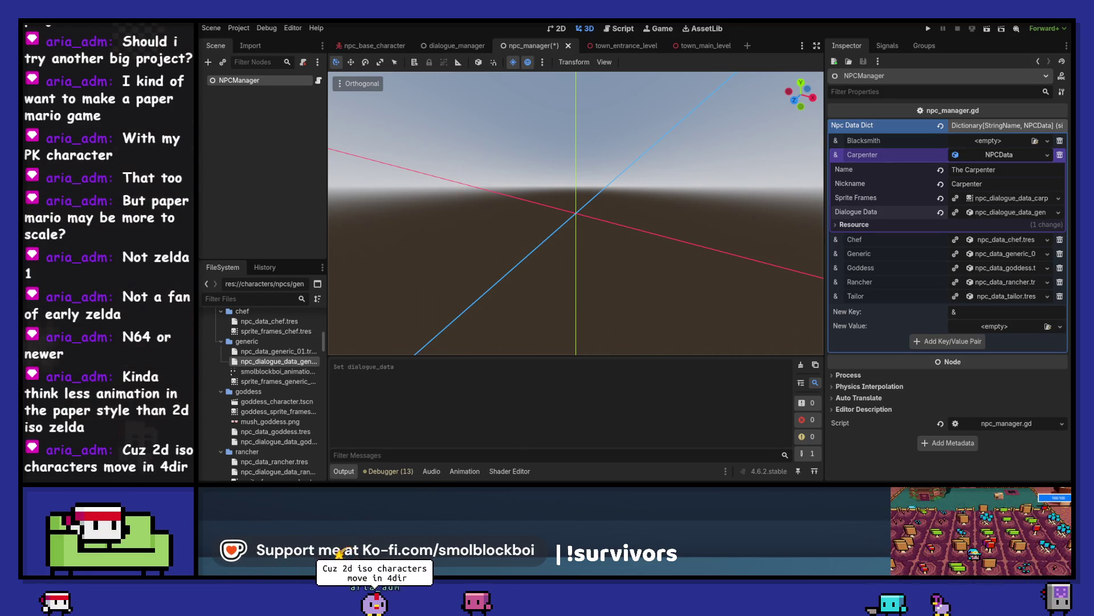
{"action": "key", "text": "alt+Tab"}
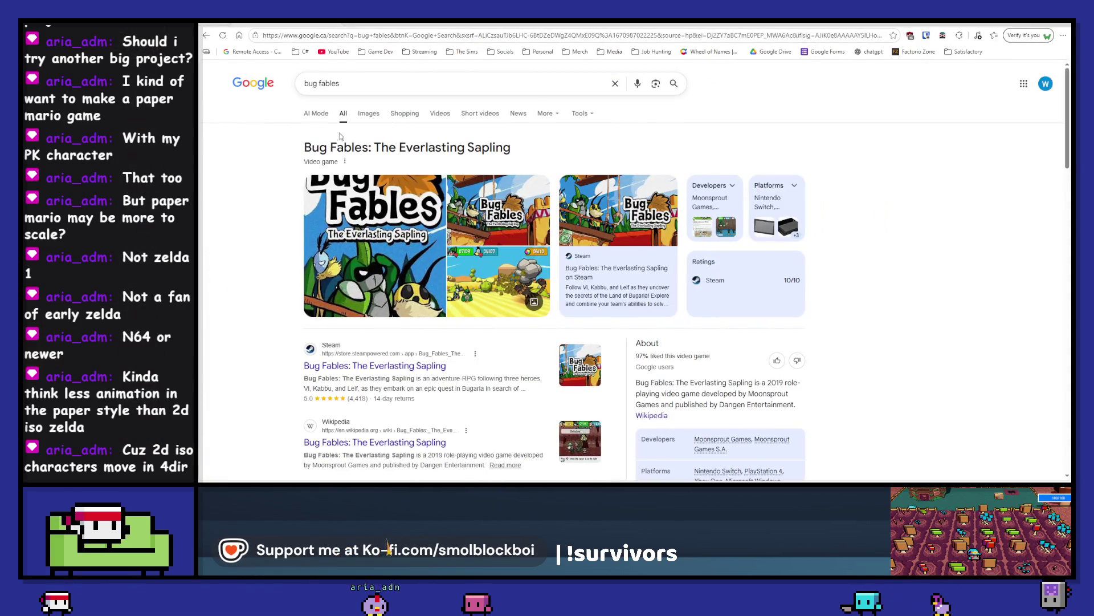
Step: Show Bug Fables image results and preview the PlayStation Store and Nintendo World Report screenshots
{"action": "left_click", "coordinate": [368, 113]}
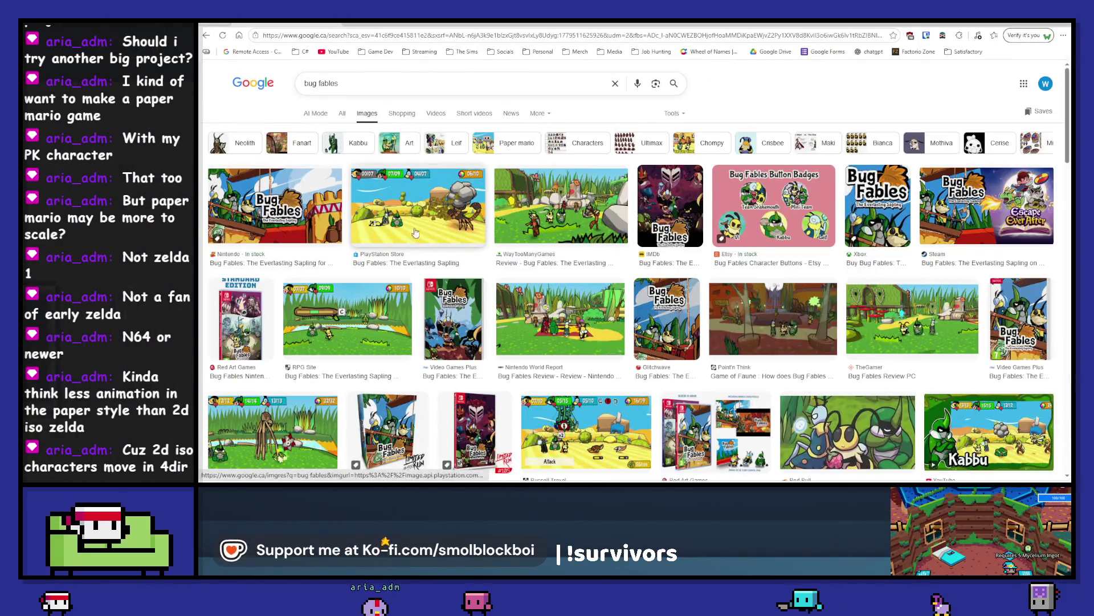
{"action": "left_click", "coordinate": [367, 187]}
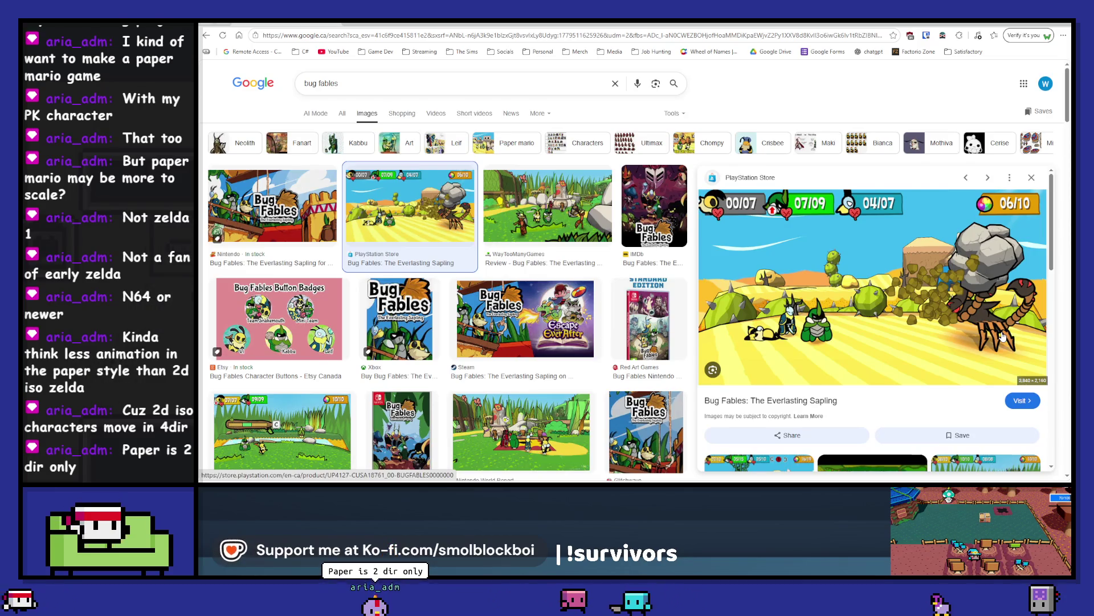
{"action": "left_click", "coordinate": [521, 432]}
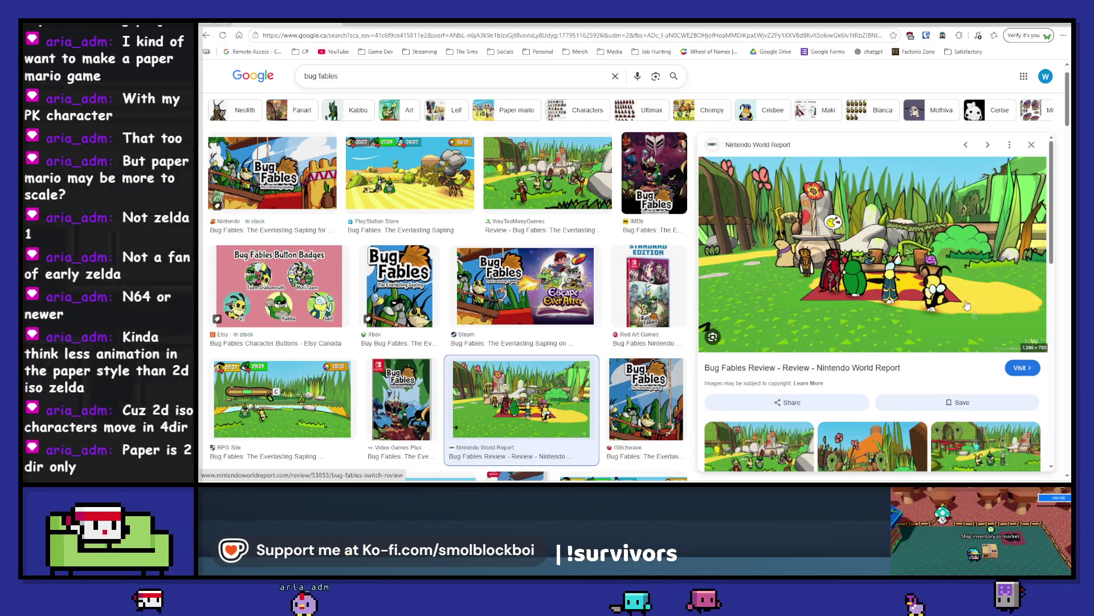
Step: Replace the query with 'escape from' and search for Escape from Ever After
{"action": "left_click", "coordinate": [377, 76]}
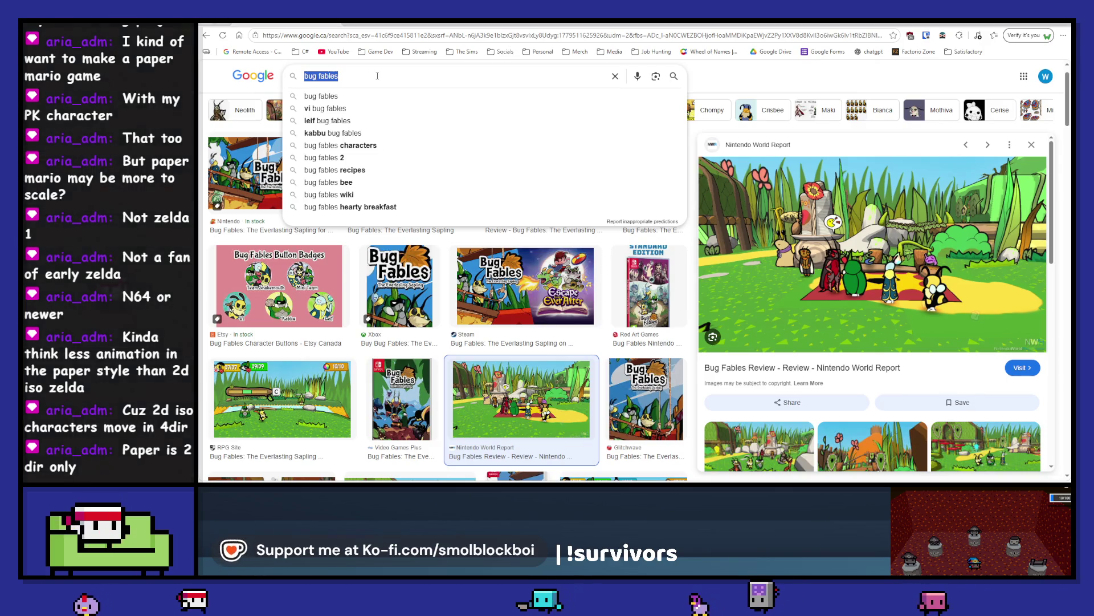
{"action": "type", "text": "esca"}
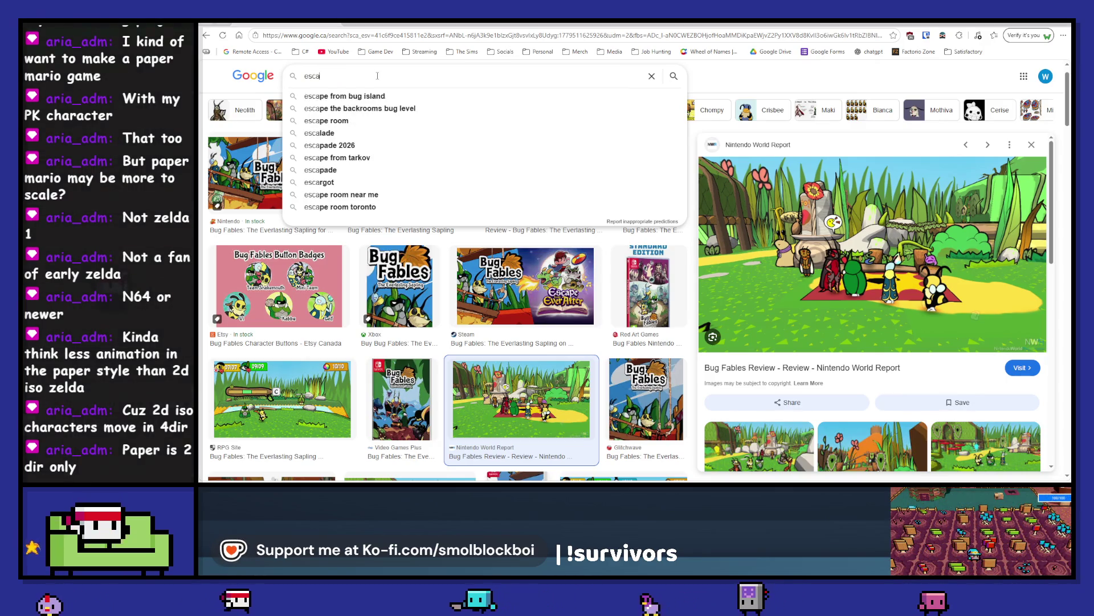
{"action": "type", "text": "pe from"}
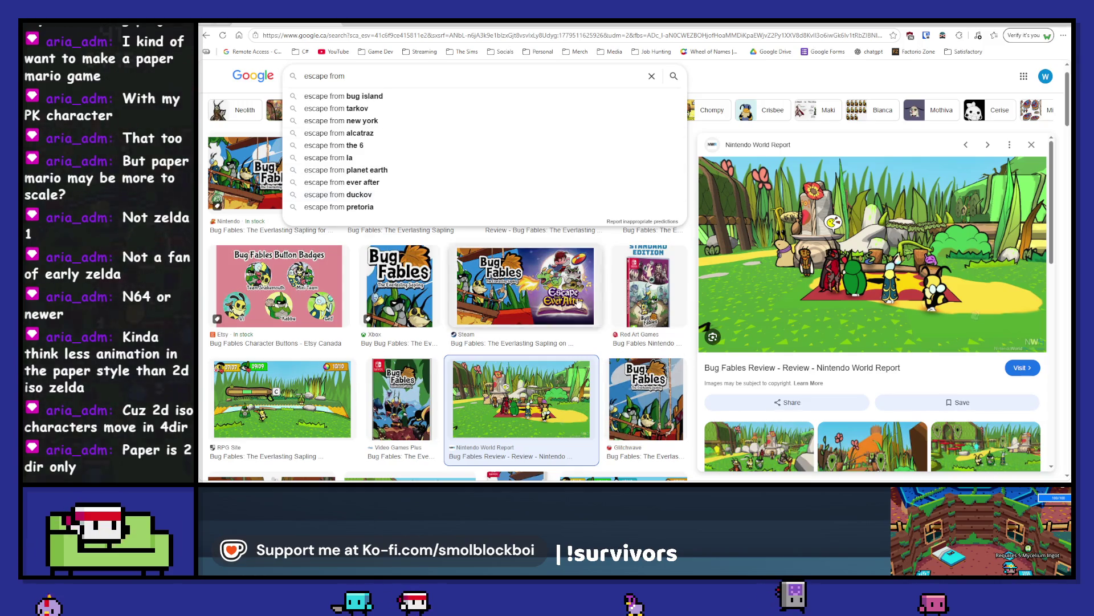
{"action": "key", "text": "Return"}
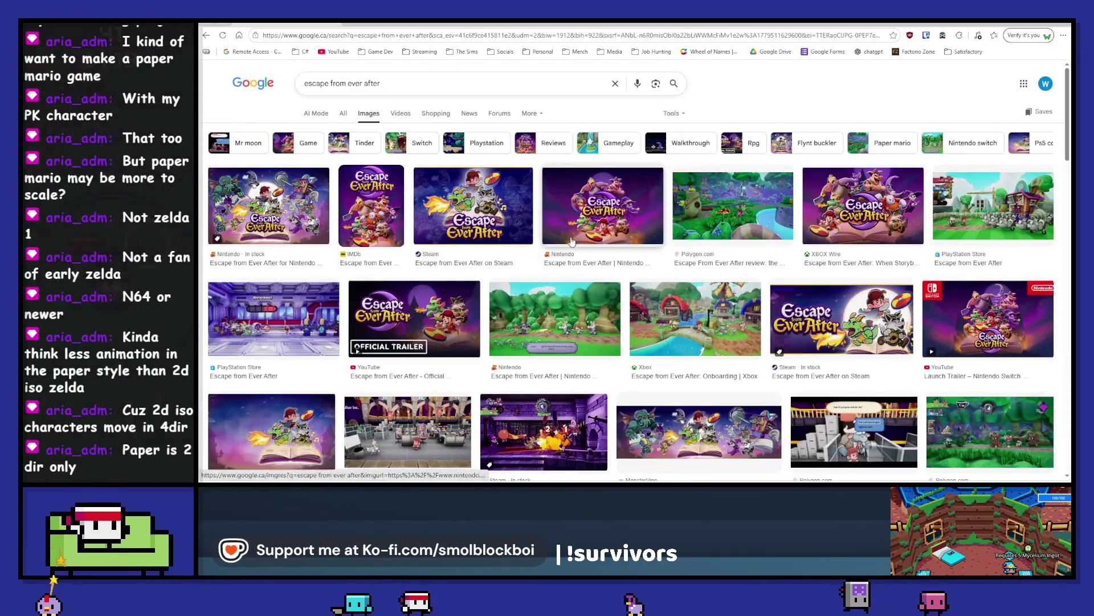
Step: Preview Escape from Ever After images from PlayStation Store, Nintendo, Xbox and Polygon
{"action": "left_click", "coordinate": [269, 308]}
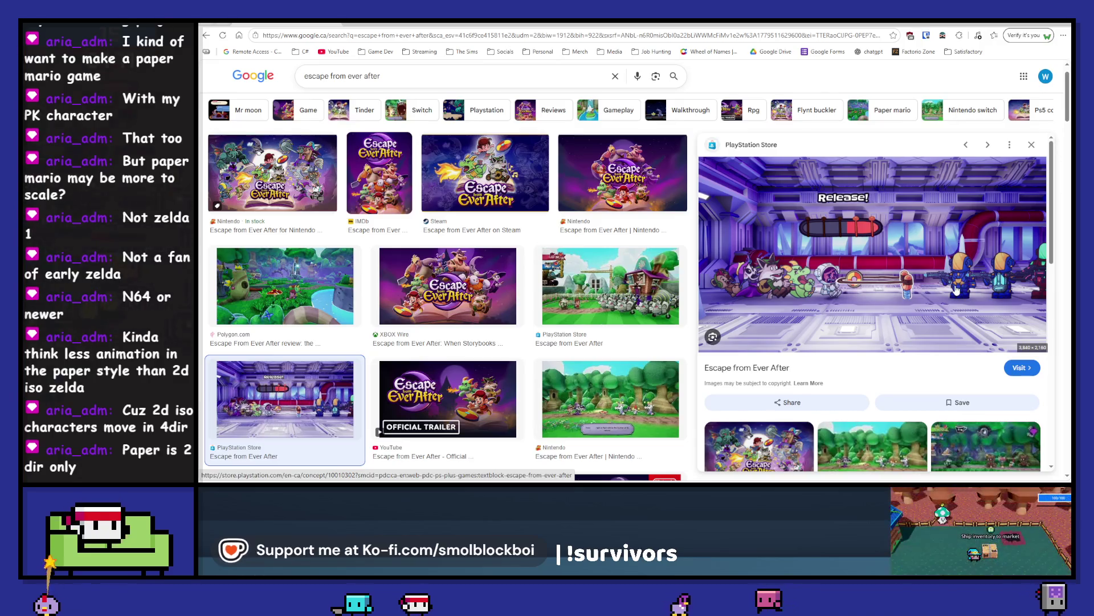
{"action": "left_click", "coordinate": [629, 368]}
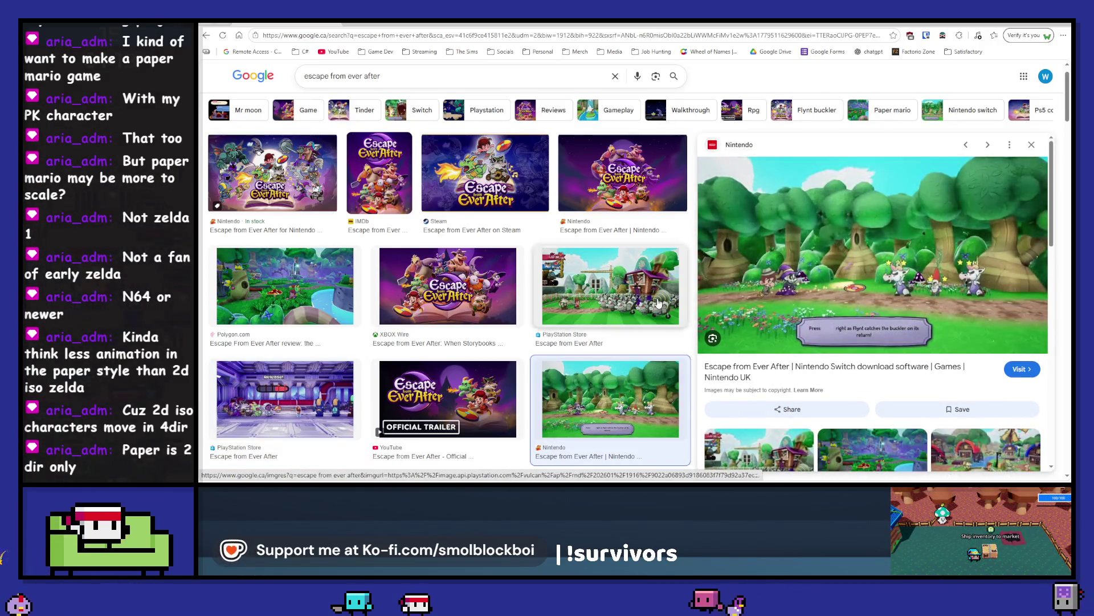
{"action": "left_click", "coordinate": [661, 304]}
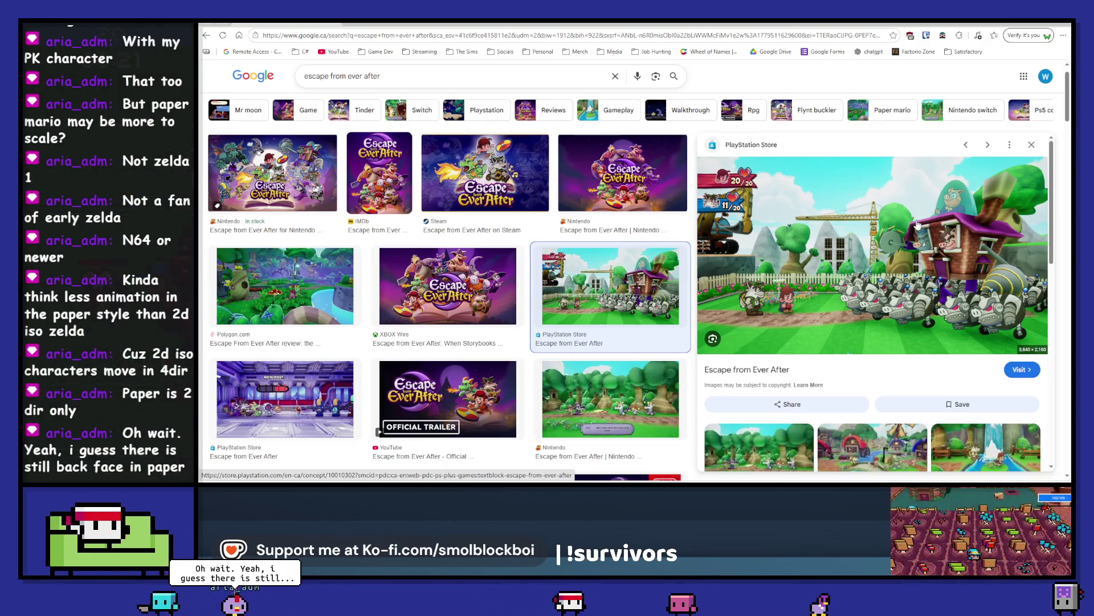
{"action": "scroll", "coordinate": [399, 285], "scroll_direction": "down", "scroll_amount": 4}
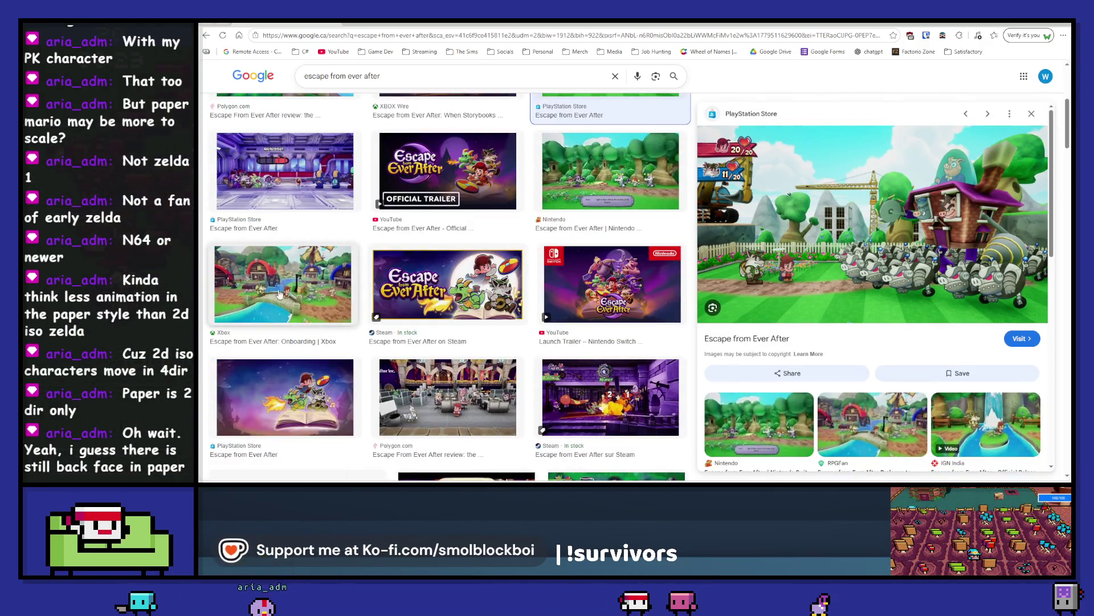
{"action": "left_click", "coordinate": [279, 291]}
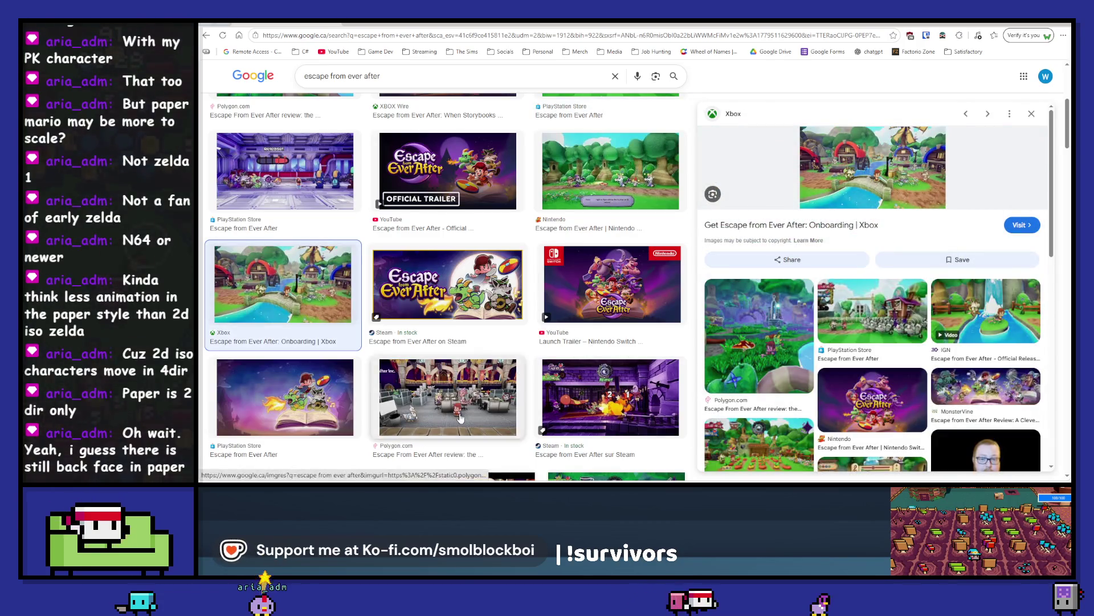
{"action": "left_click", "coordinate": [447, 397]}
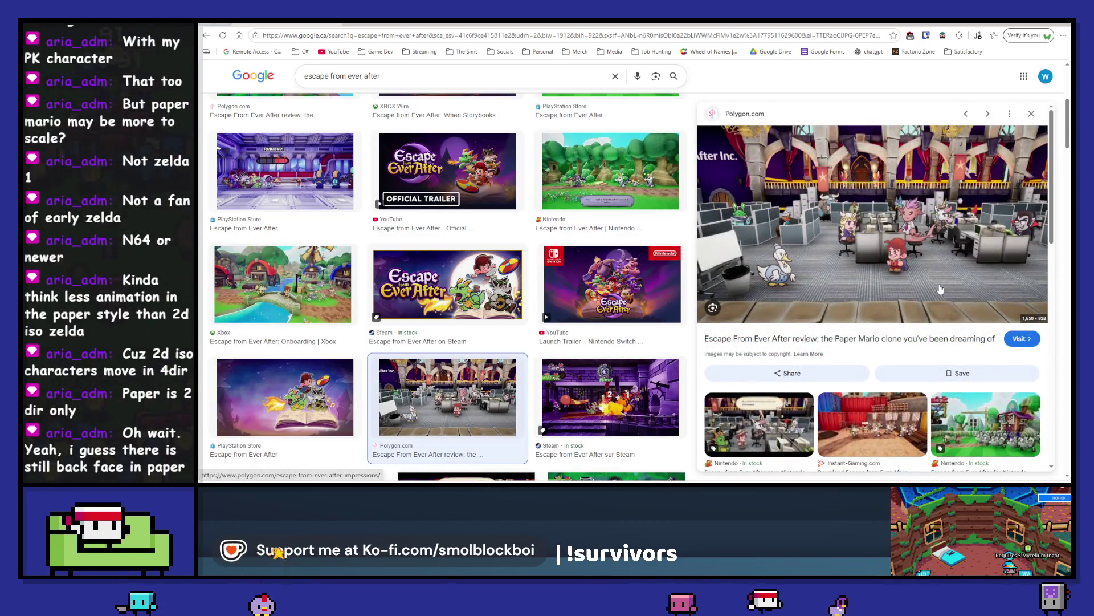
Step: Preview the Steam store result listed at $24.99, then select the search query
{"action": "scroll", "coordinate": [942, 283], "scroll_direction": "down", "scroll_amount": 5}
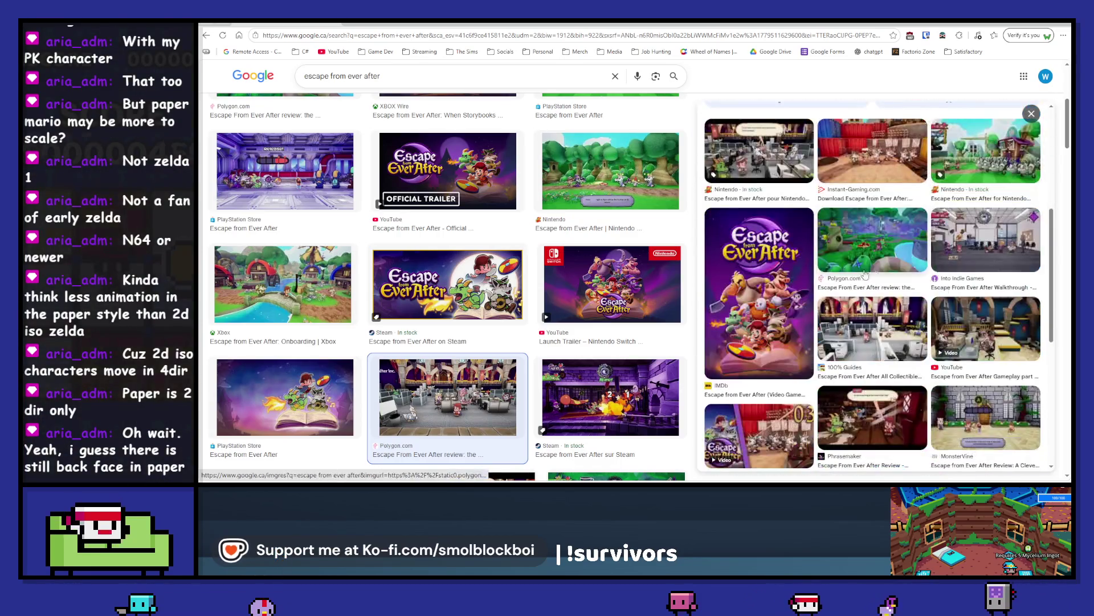
{"action": "scroll", "coordinate": [857, 242], "scroll_direction": "up", "scroll_amount": 5}
{"action": "scroll", "coordinate": [856, 241], "scroll_direction": "down", "scroll_amount": 5}
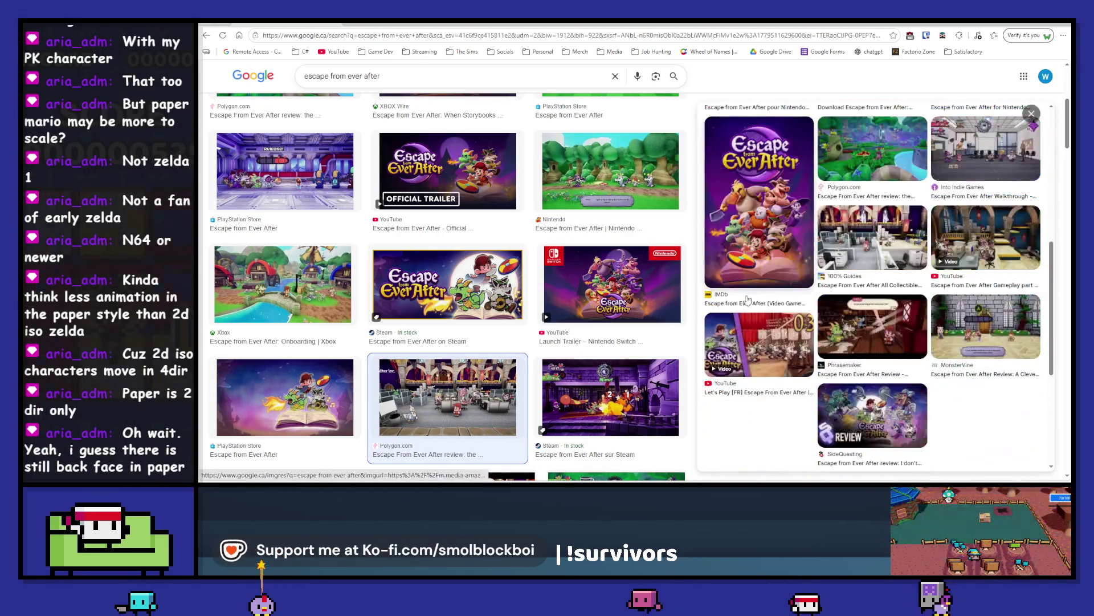
{"action": "left_click", "coordinate": [651, 386]}
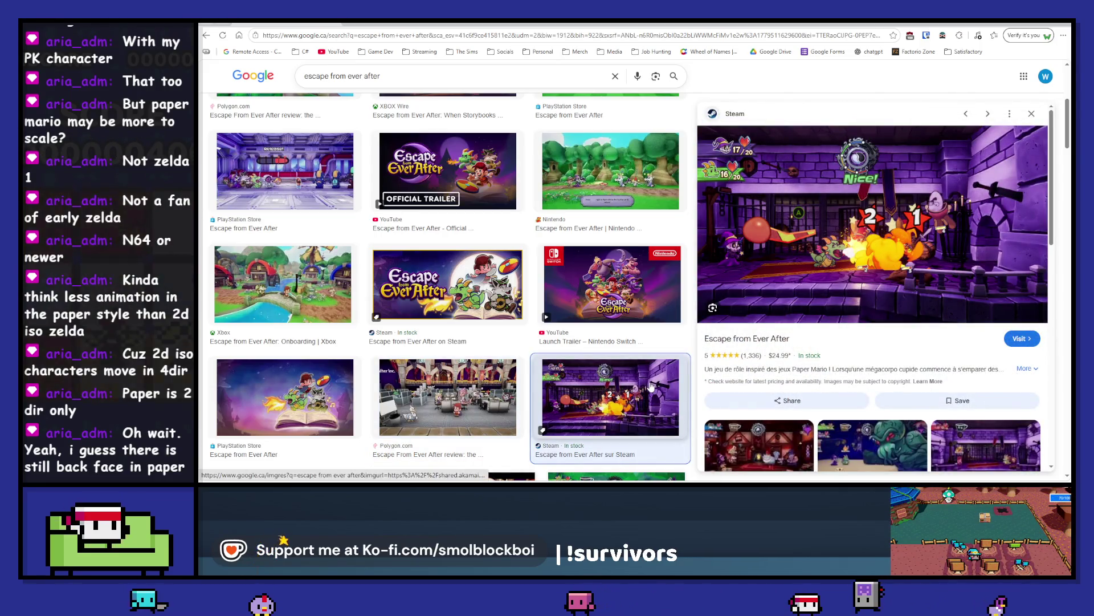
{"action": "scroll", "coordinate": [642, 248], "scroll_direction": "up", "scroll_amount": 5}
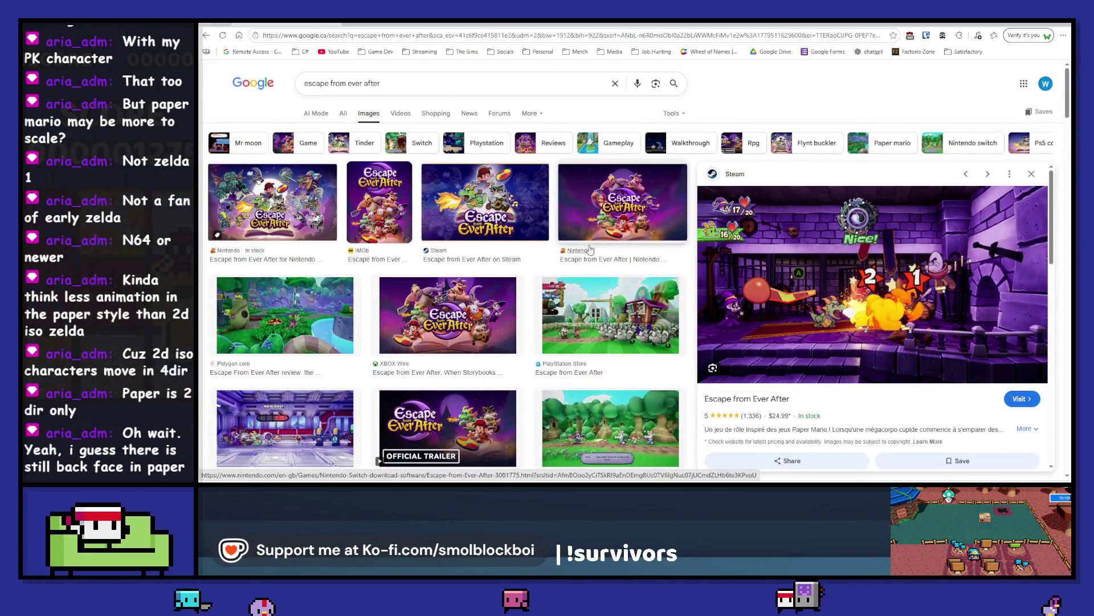
{"action": "double_click", "coordinate": [392, 92]}
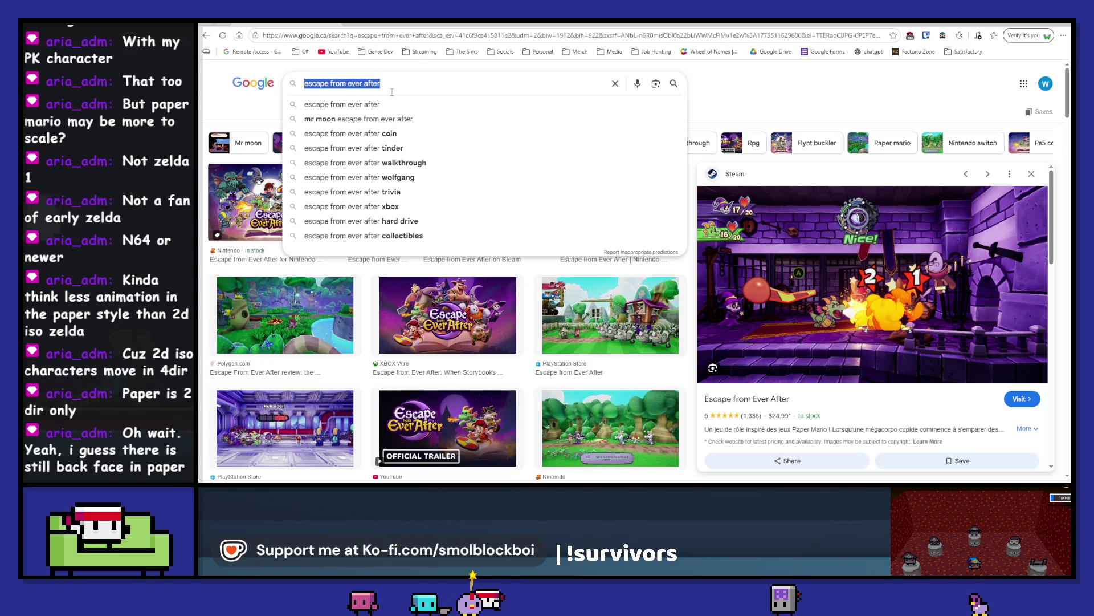
Step: Search images for 'paper robot'
{"action": "type", "text": "paper rob"}
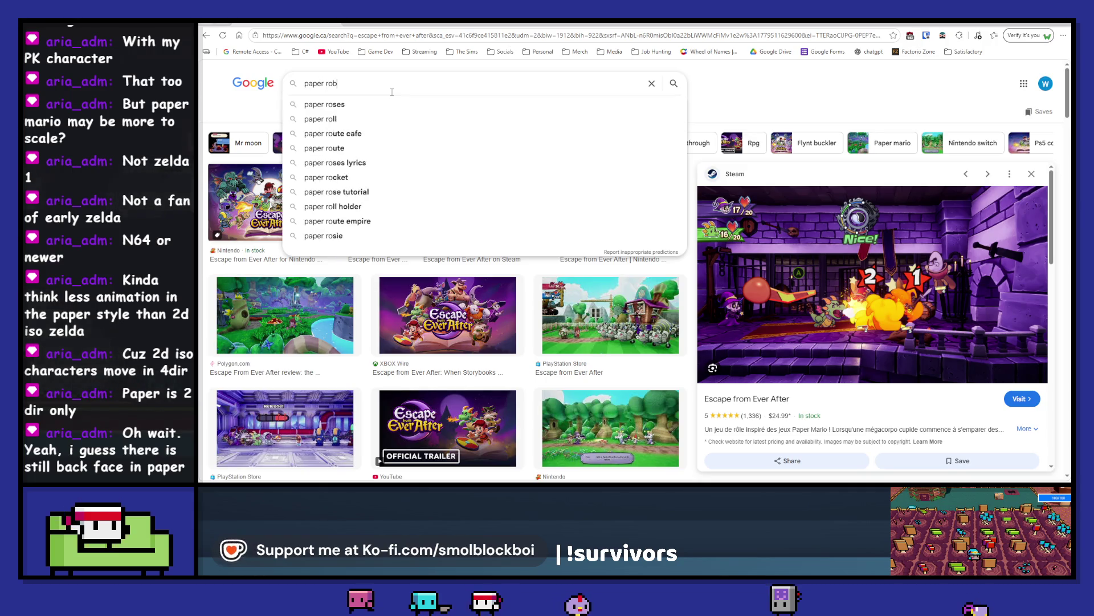
{"action": "key", "text": "Return"}
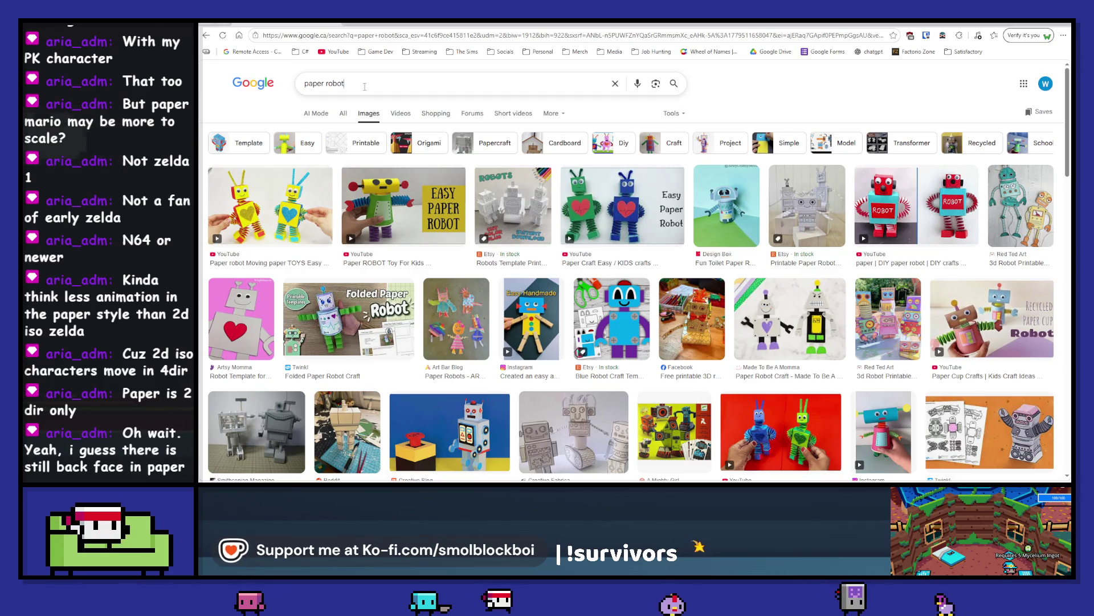
{"action": "left_click", "coordinate": [364, 86]}
Step: Search images for 'dobbsworks', clear the query, and switch back to Godot
{"action": "type", "text": "do"}
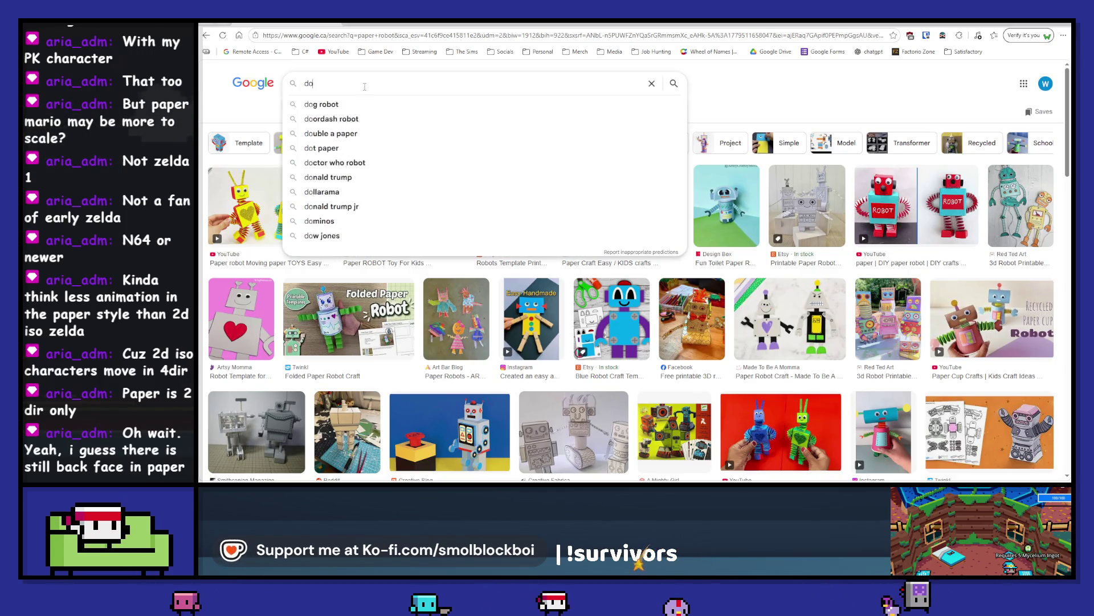
{"action": "type", "text": "bbsworks"}
{"action": "key", "text": "Return"}
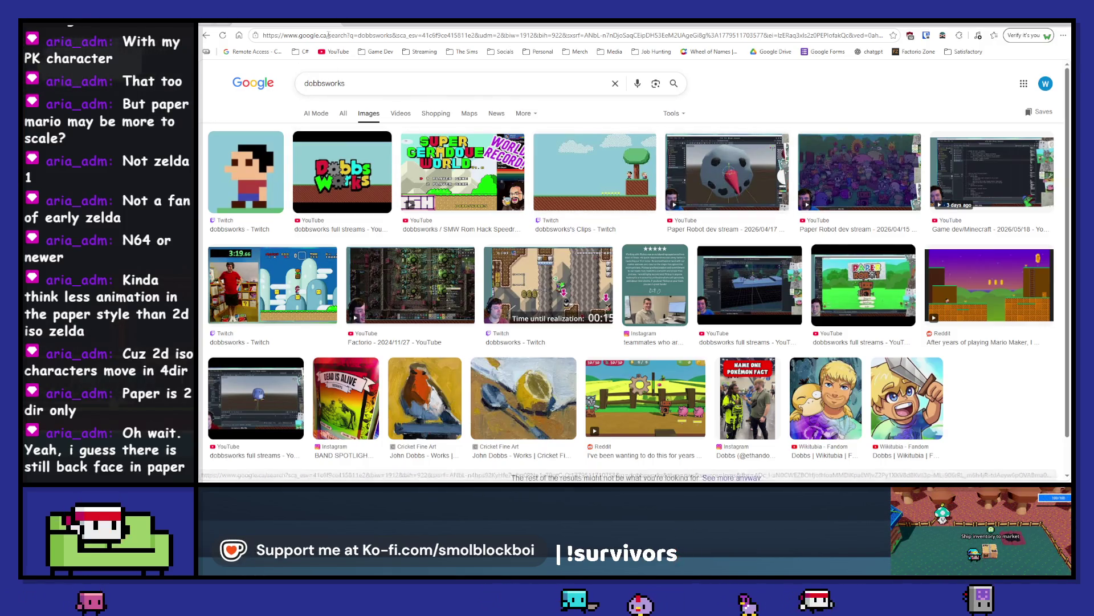
{"action": "left_click", "coordinate": [615, 84]}
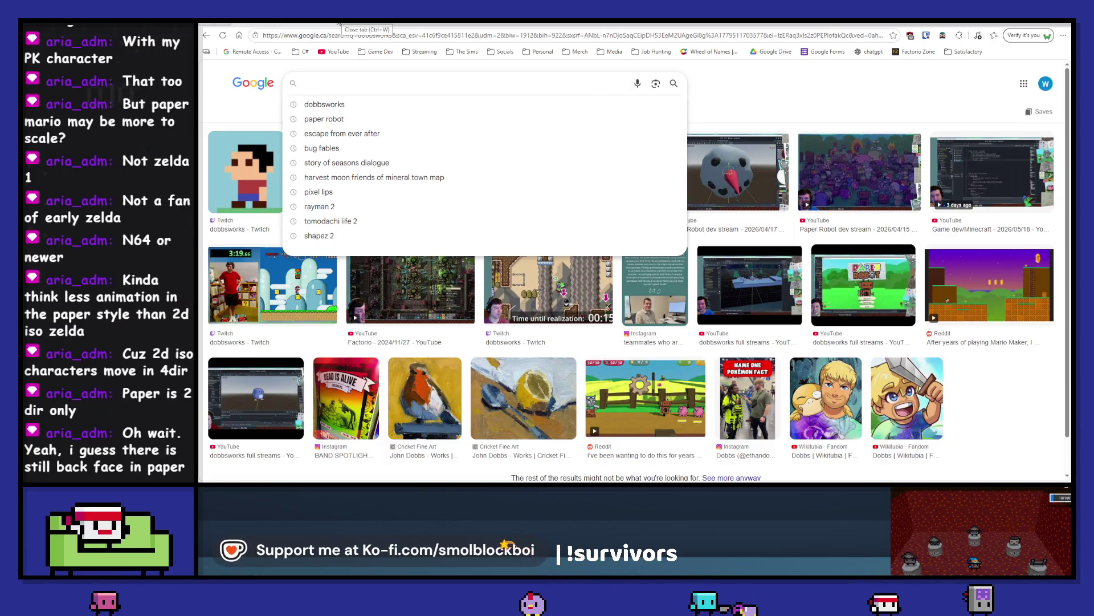
{"action": "key", "text": "alt+Tab"}
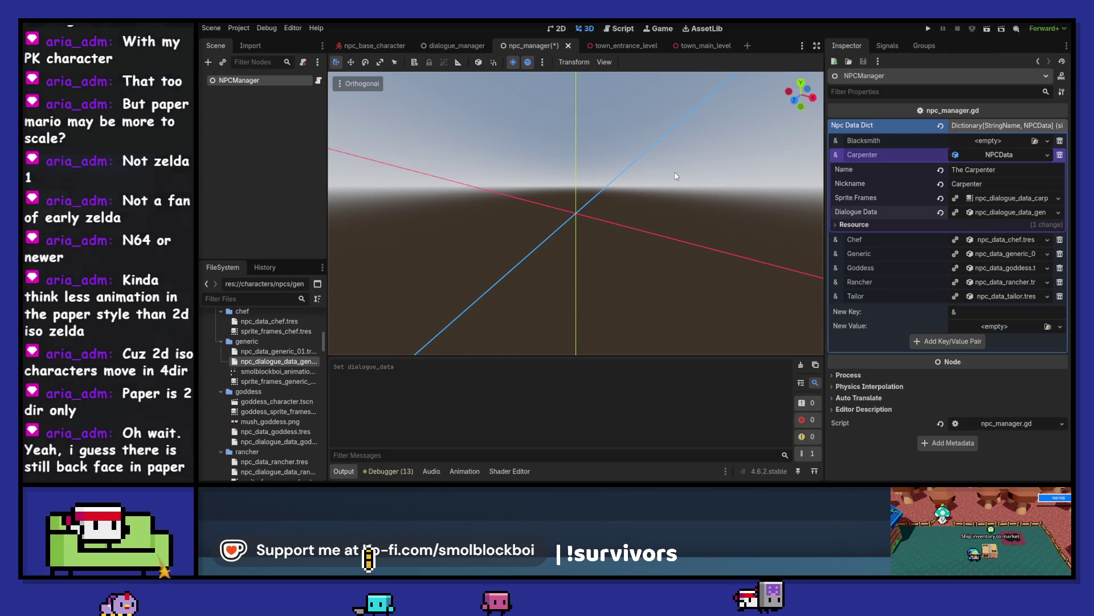
Step: Save the npc_manager scene with the Carpenter entry named The Carpenter, nickname Carpenter
{"action": "key", "text": "ctrl+s"}
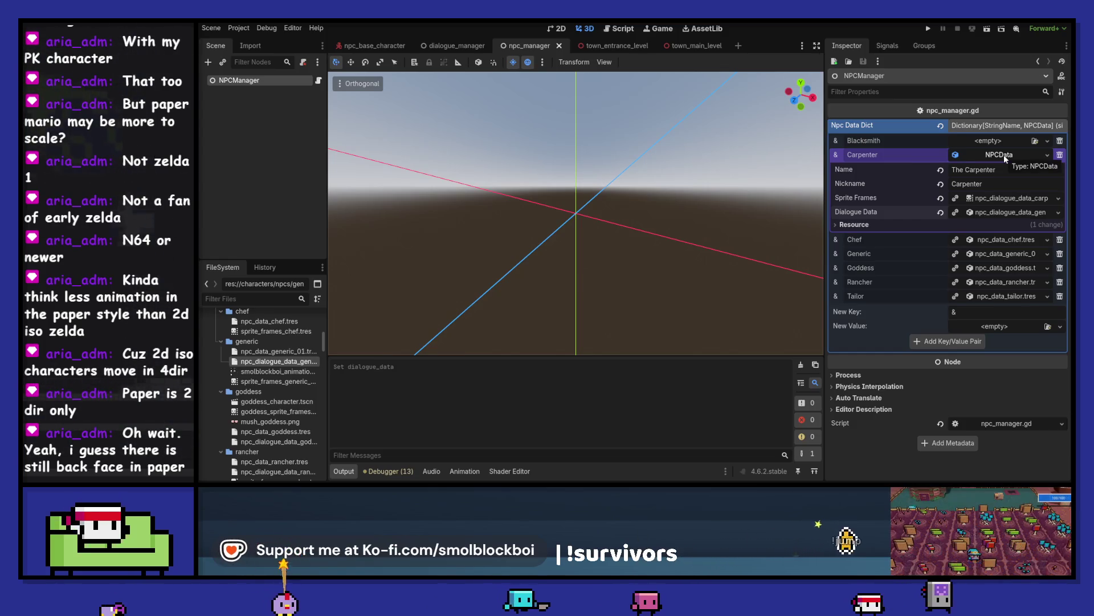
Step: Save the Carpenter's NPCData as npc_data_carpenter.tres in the npcs/carpenter folder
{"action": "left_click", "coordinate": [1046, 155]}
{"action": "left_click", "coordinate": [1003, 254]}
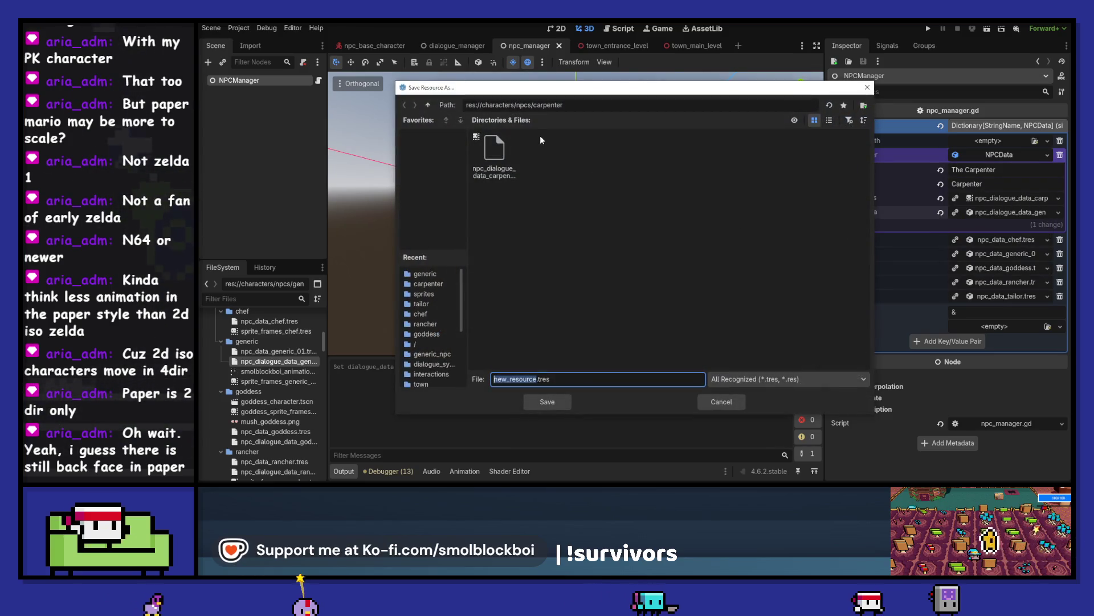
{"action": "left_click", "coordinate": [428, 105]}
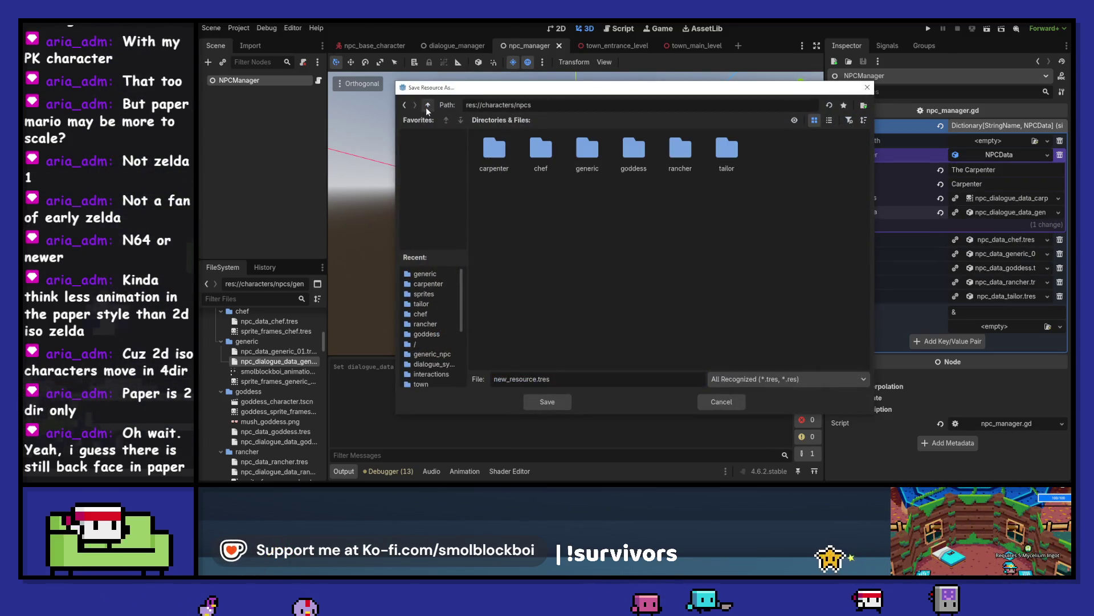
{"action": "double_click", "coordinate": [680, 151]}
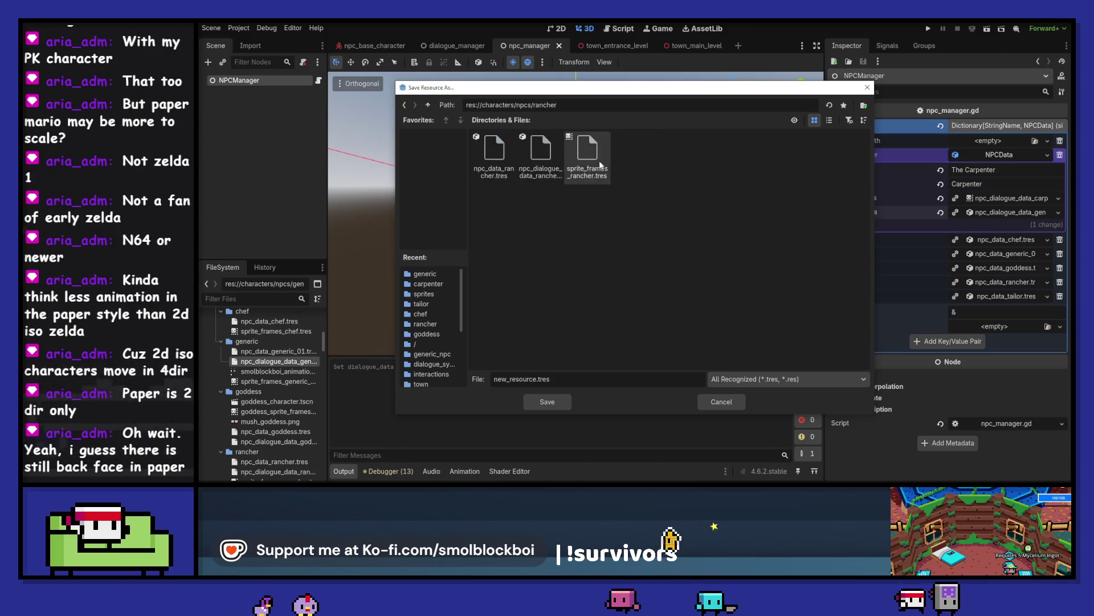
{"action": "left_click", "coordinate": [496, 155]}
{"action": "left_click", "coordinate": [429, 106]}
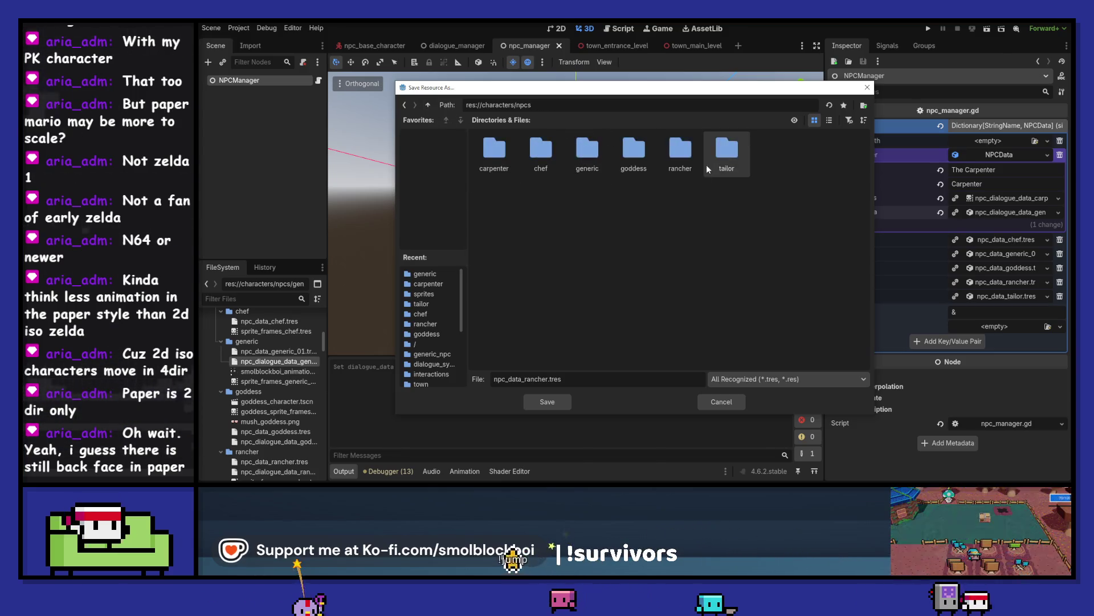
{"action": "double_click", "coordinate": [496, 154]}
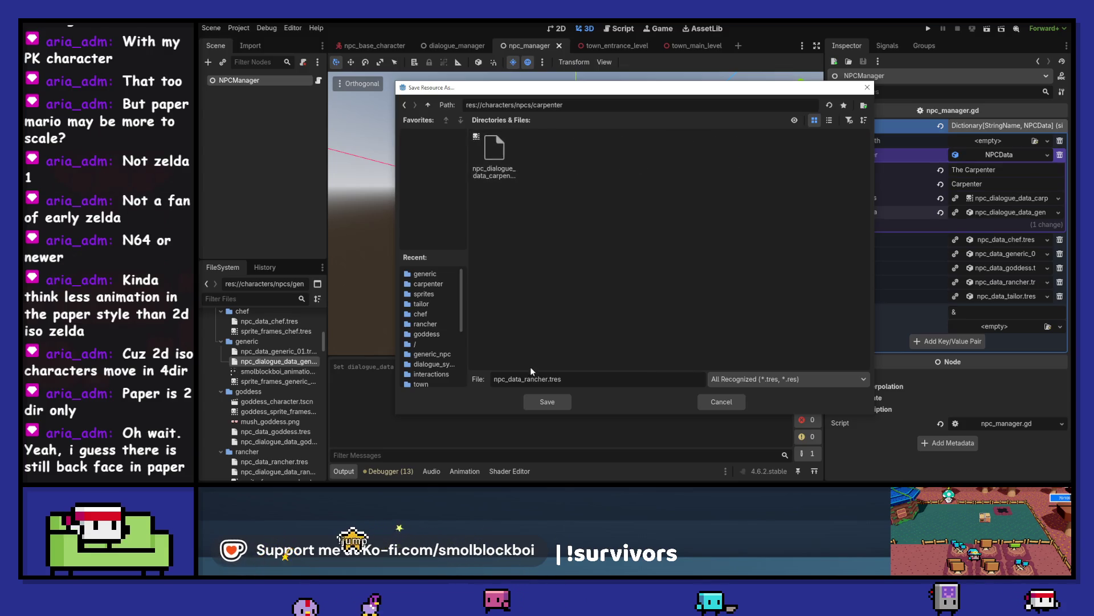
{"action": "left_click_drag", "start_coordinate": [525, 379], "coordinate": [551, 379]}
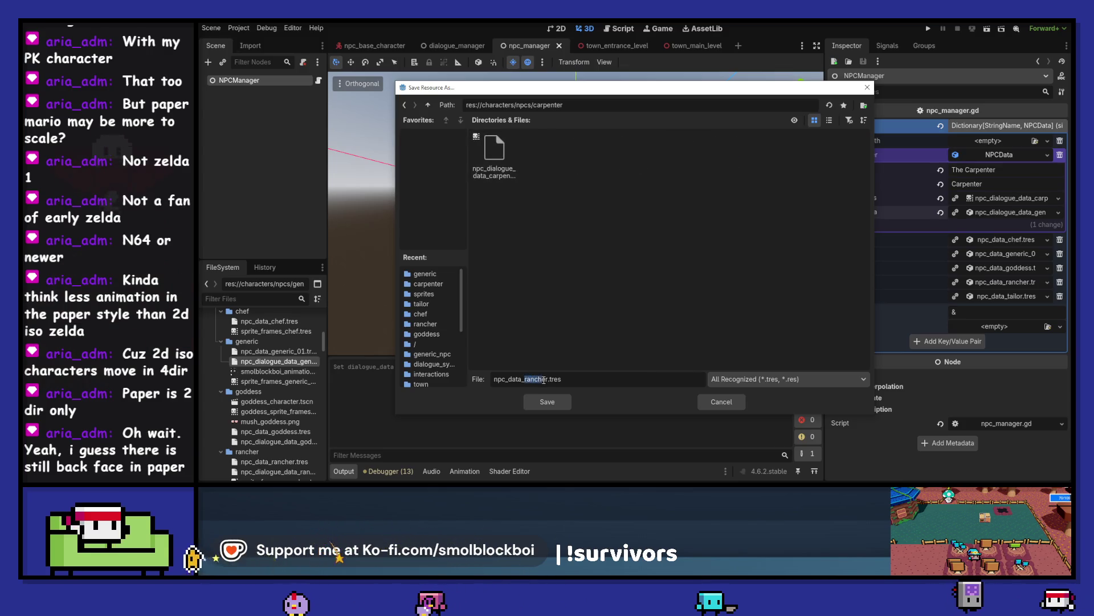
{"action": "type", "text": "carpenter."}
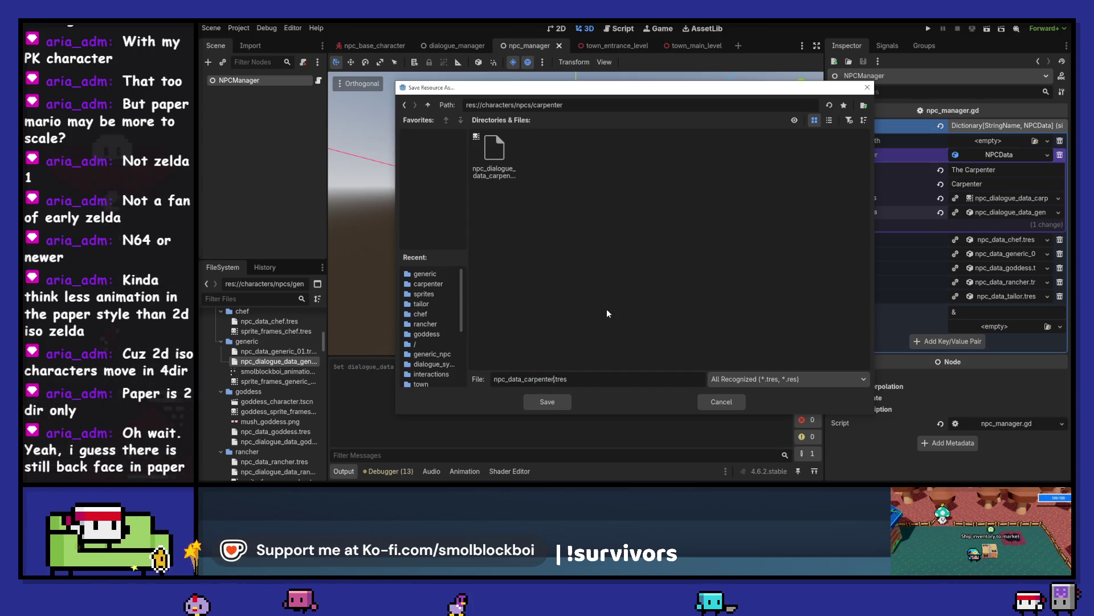
{"action": "key", "text": "Return"}
Step: Save the npc_manager scene and quick-load an existing NPCData into the Blacksmith entry
{"action": "key", "text": "ctrl+s"}
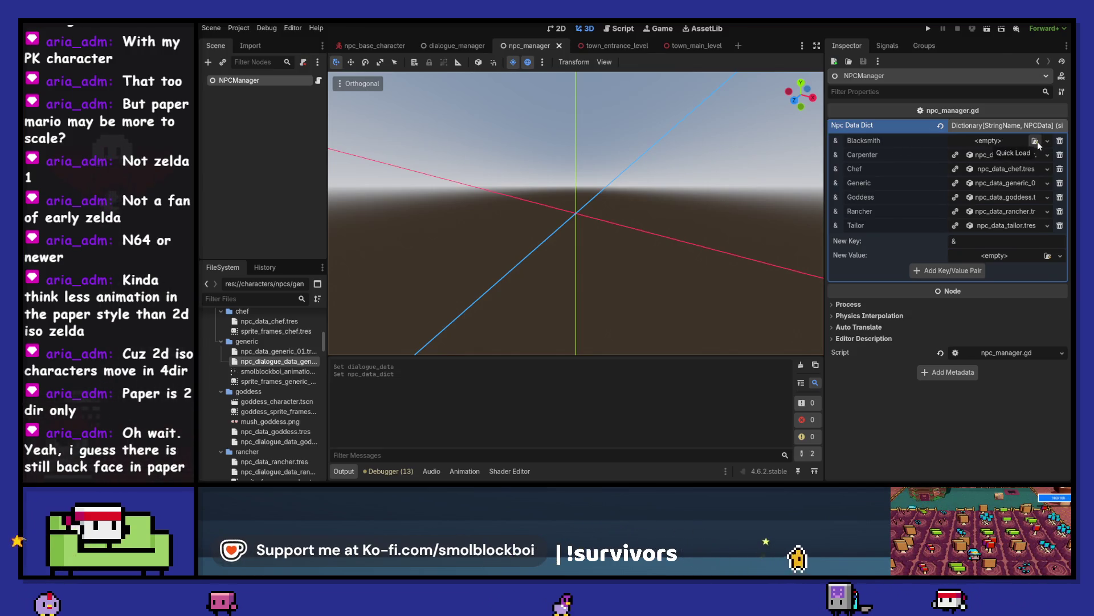
{"action": "left_click", "coordinate": [1036, 142]}
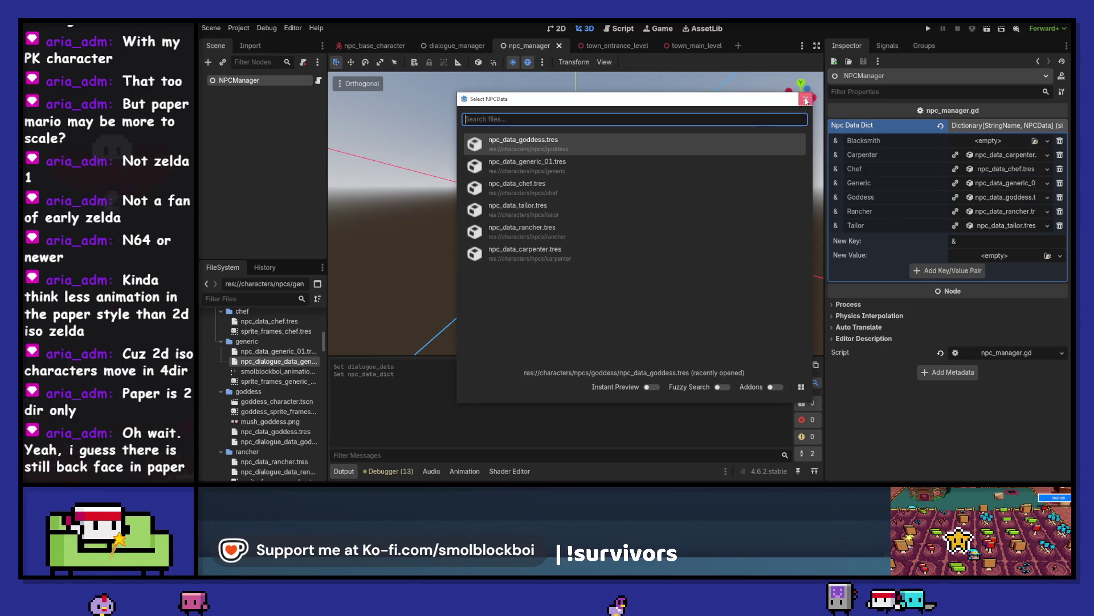
{"action": "key", "text": "Return"}
Step: Rename the Blacksmith's NPCData to 'The Blacksmith' with nickname 'Blacksmith' and save the scene
{"action": "left_click", "coordinate": [1007, 141]}
{"action": "double_click", "coordinate": [1001, 157]}
{"action": "type", "text": "The Blacksm"}
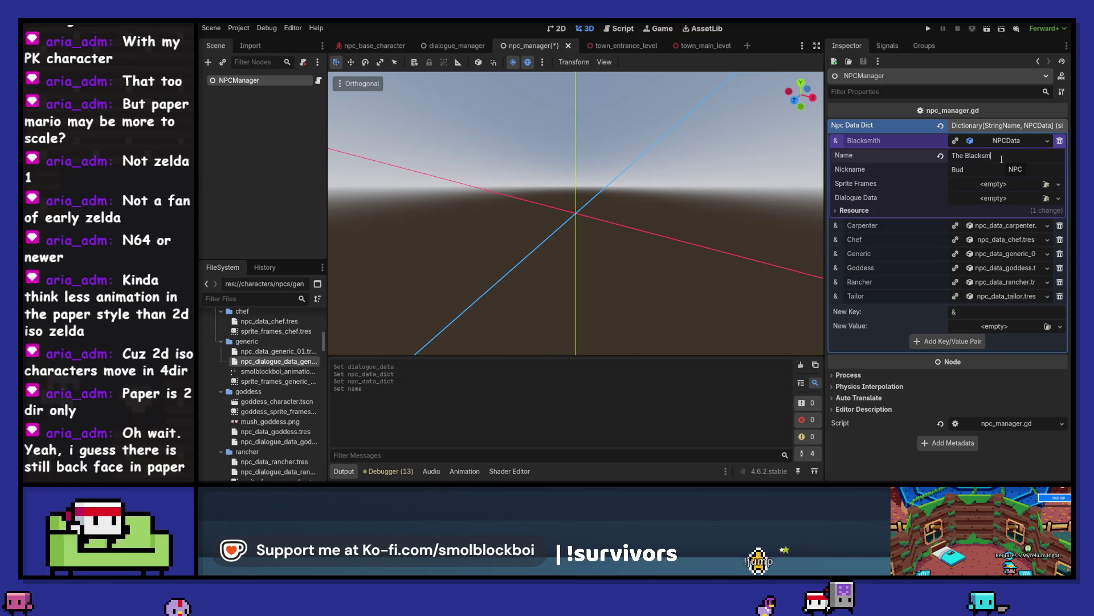
{"action": "type", "text": "ith"}
{"action": "key", "text": "Tab"}
{"action": "type", "text": "B"}
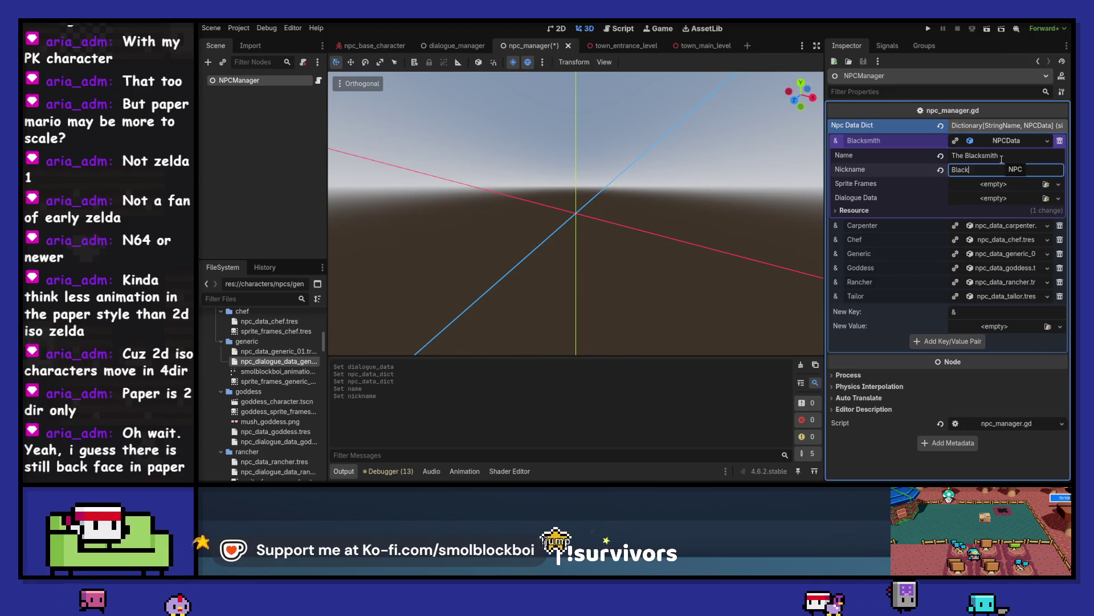
{"action": "key", "text": "ctrl+s"}
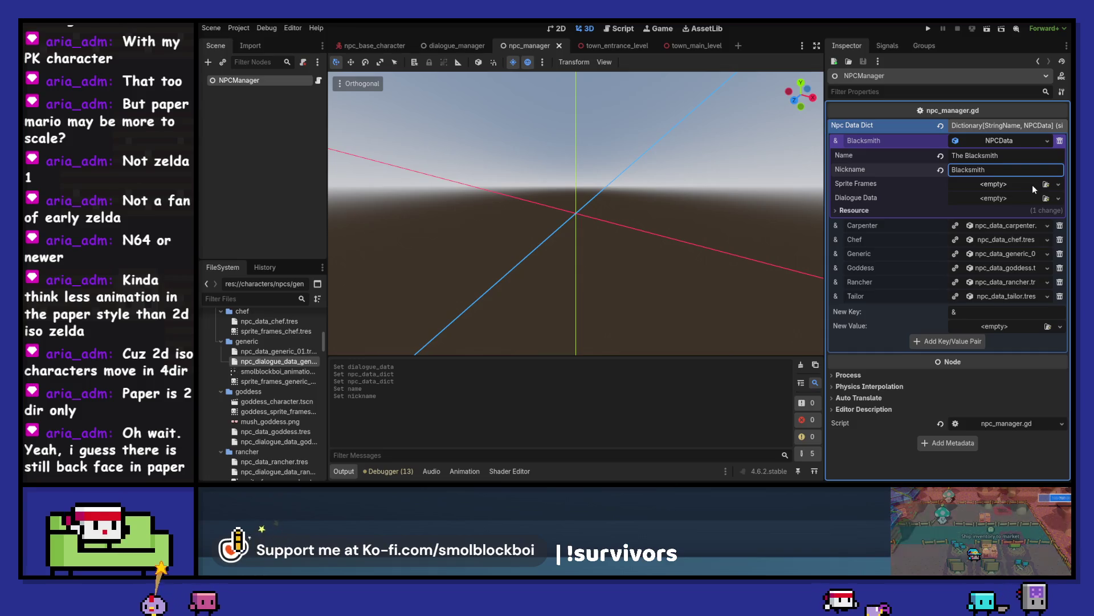
{"action": "left_click", "coordinate": [1060, 190]}
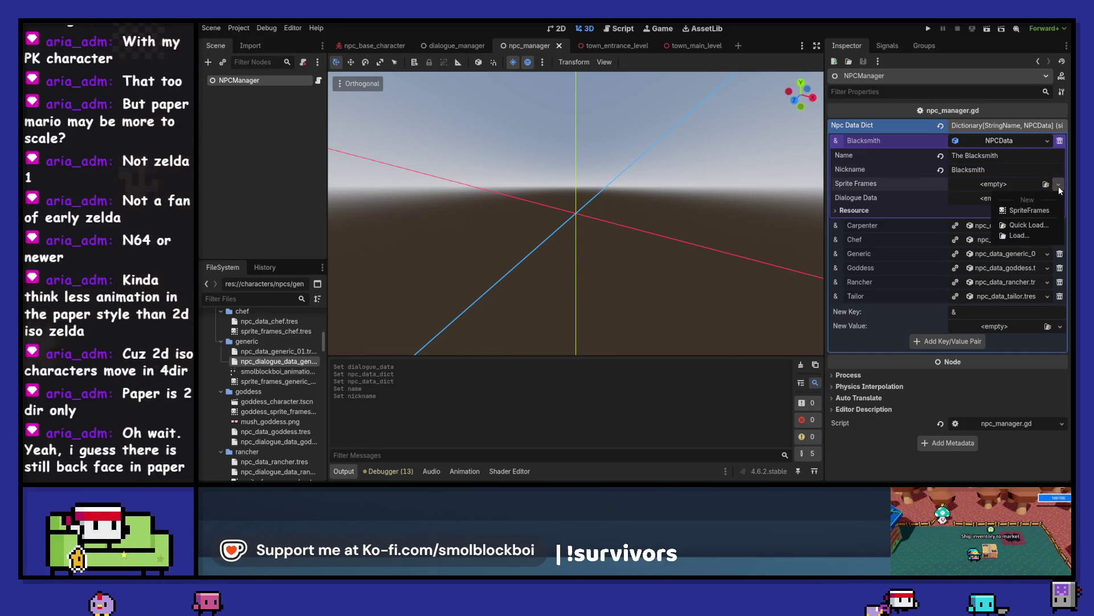
Step: Load sprite_frames_generic_01 as the Blacksmith's Sprite Frames
{"action": "left_click", "coordinate": [1026, 235]}
{"action": "double_click", "coordinate": [710, 150]}
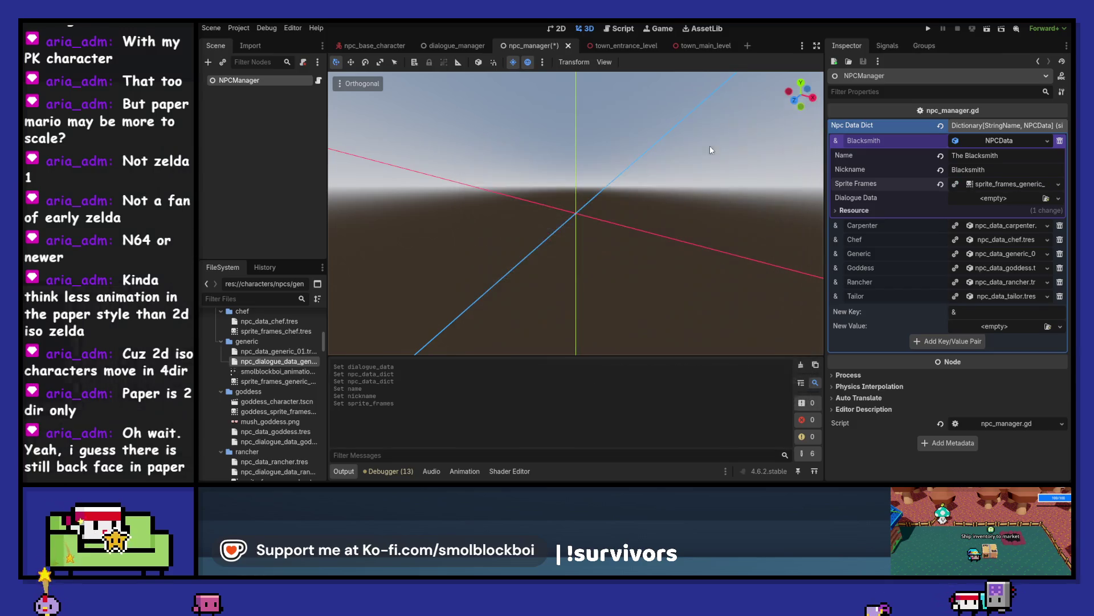
{"action": "left_click", "coordinate": [1049, 184]}
{"action": "left_click", "coordinate": [1018, 293]}
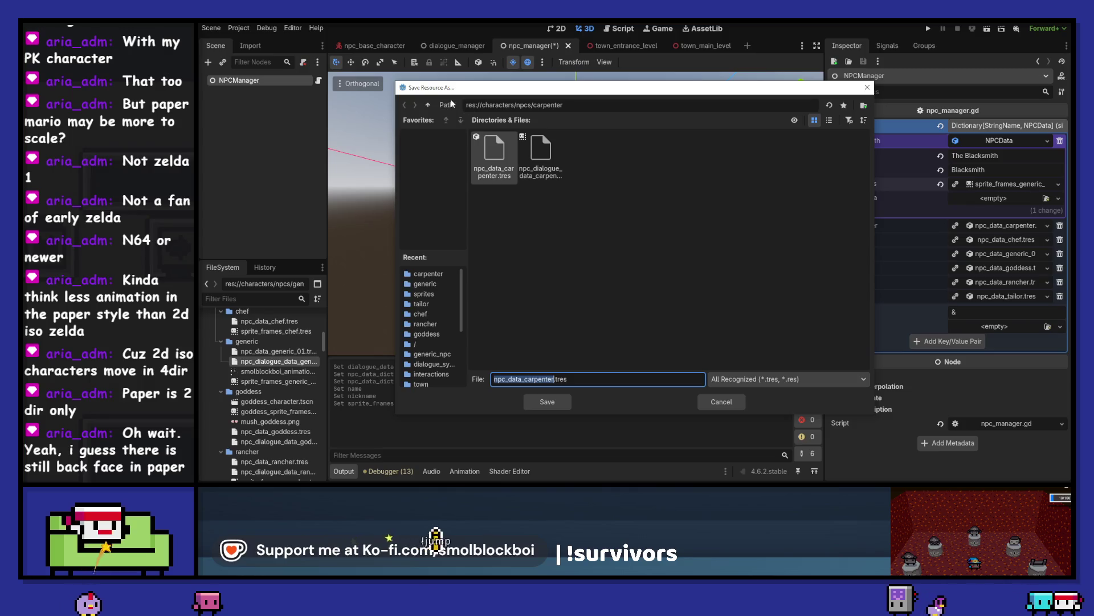
Step: Create a blacksmith folder under npcs and save the frames there as sprite_frames_blacksmith.tres
{"action": "left_click", "coordinate": [429, 105]}
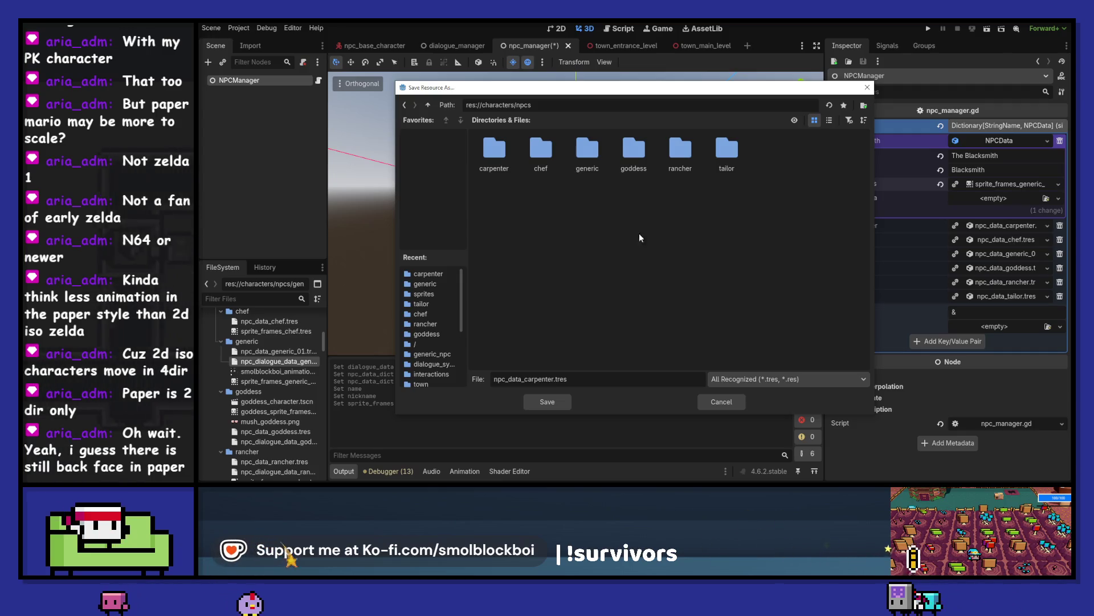
{"action": "double_click", "coordinate": [679, 147]}
{"action": "left_click", "coordinate": [587, 152]}
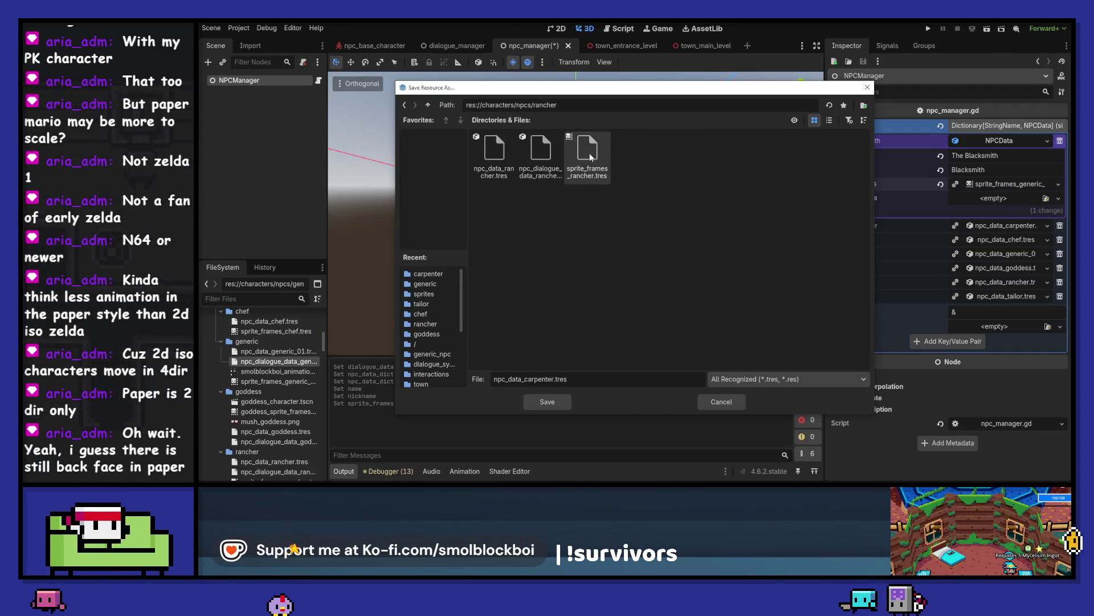
{"action": "left_click", "coordinate": [432, 105]}
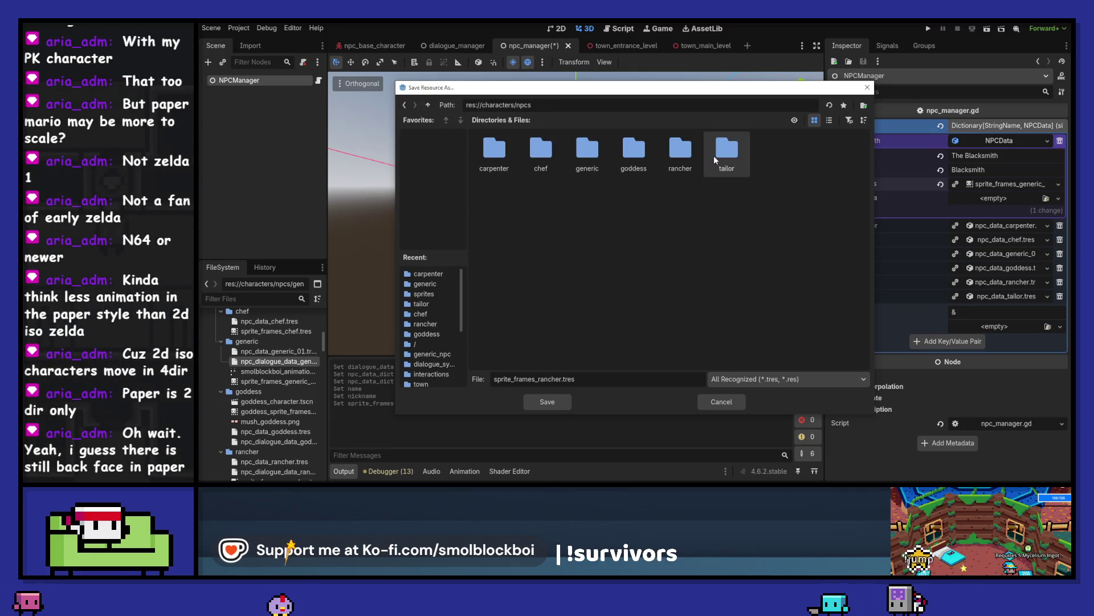
{"action": "right_click", "coordinate": [582, 249]}
{"action": "left_click", "coordinate": [612, 254]}
{"action": "type", "text": "blacksmith"}
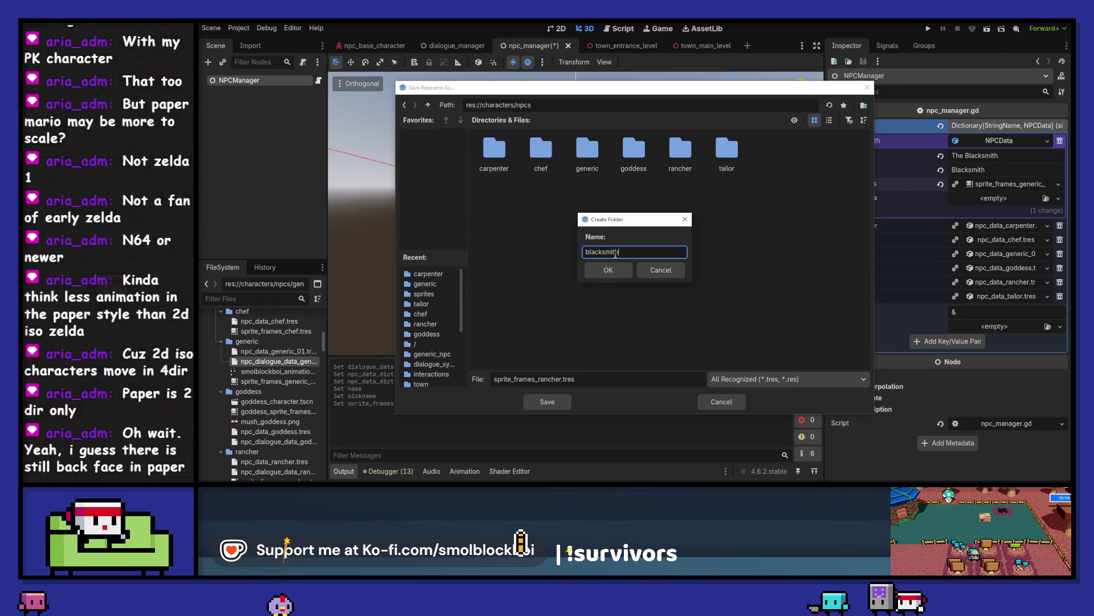
{"action": "key", "text": "Return"}
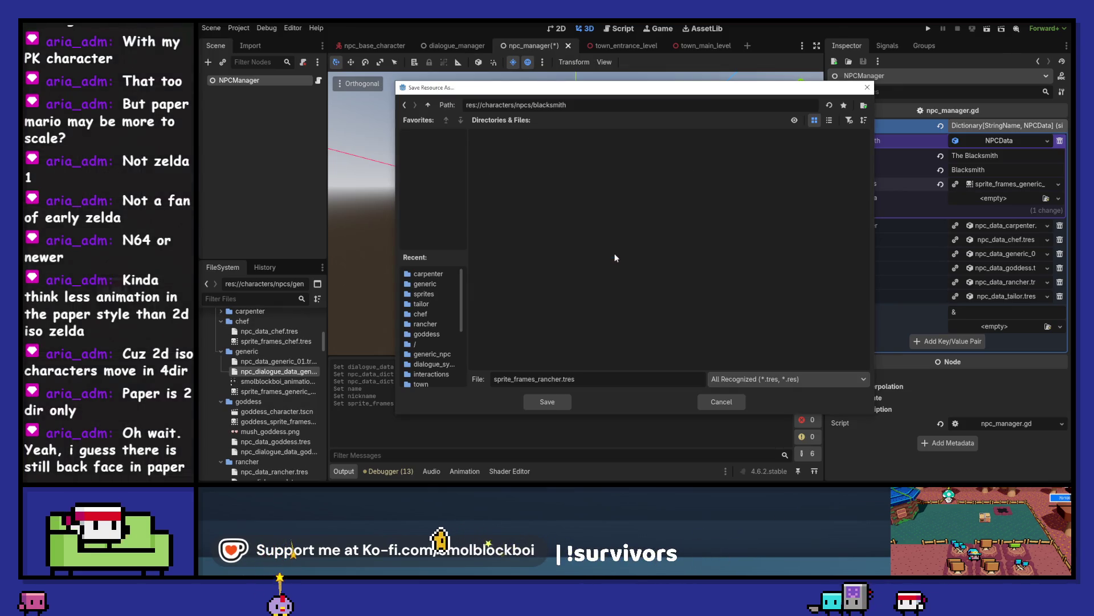
{"action": "double_click", "coordinate": [540, 379]}
{"action": "type", "text": "blacksmith"}
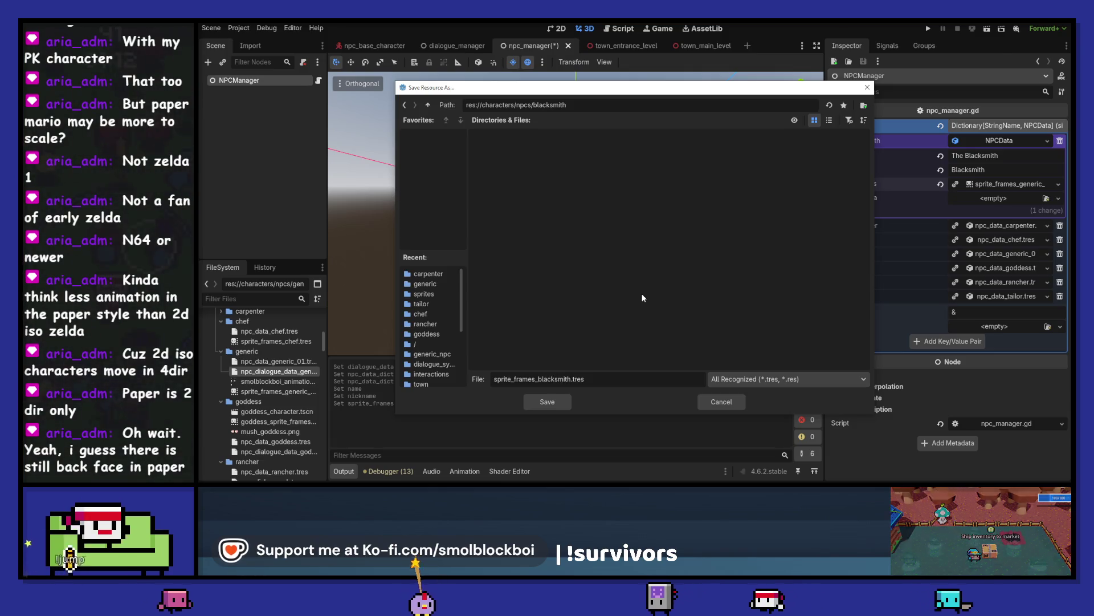
{"action": "key", "text": "Return"}
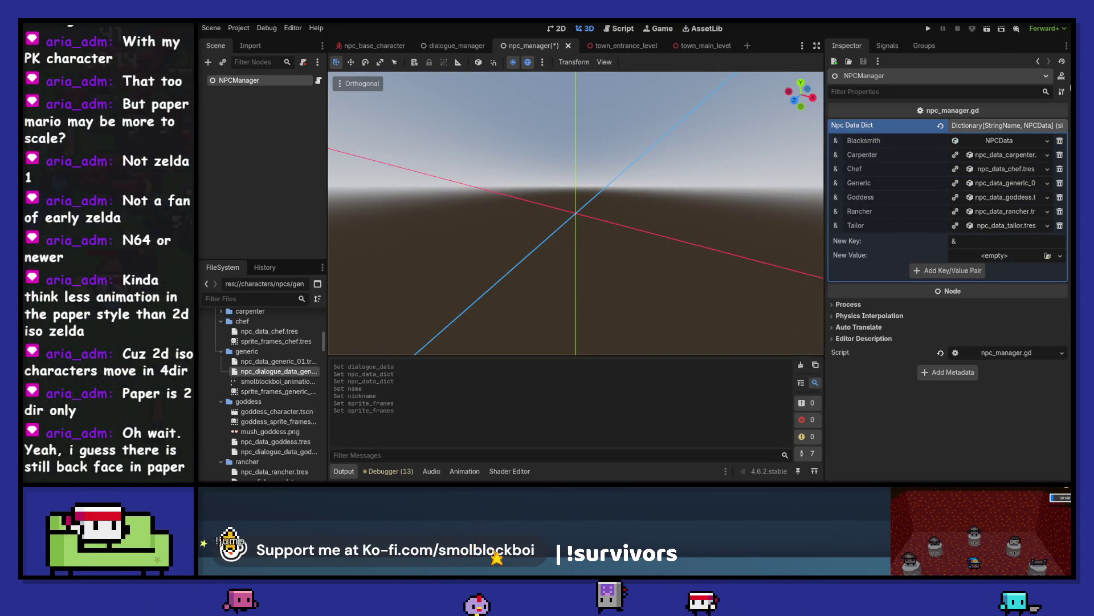
Step: Load characters/npcs/generic/npc_dialogue_data_generic_npc.tres as the Blacksmith's Dialogue Data
{"action": "left_click", "coordinate": [1033, 144]}
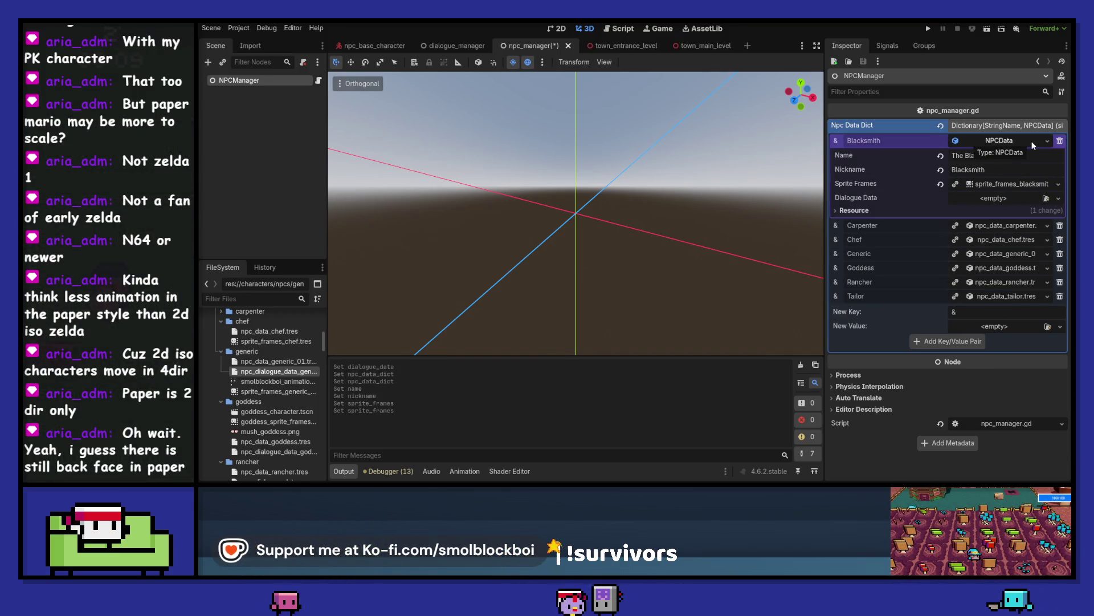
{"action": "left_click", "coordinate": [1060, 198]}
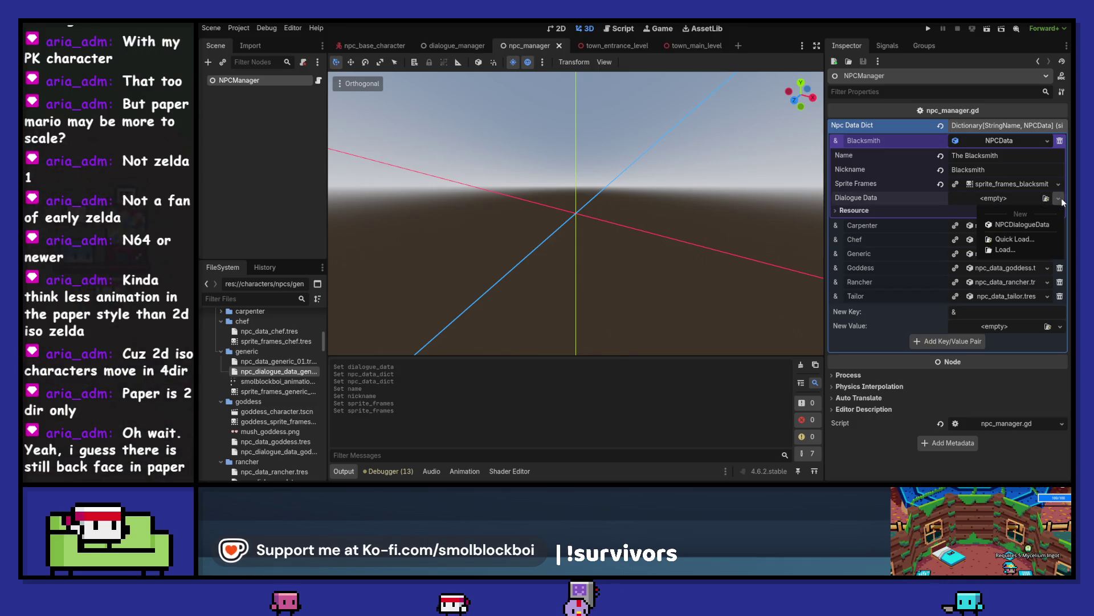
{"action": "left_click", "coordinate": [1027, 248]}
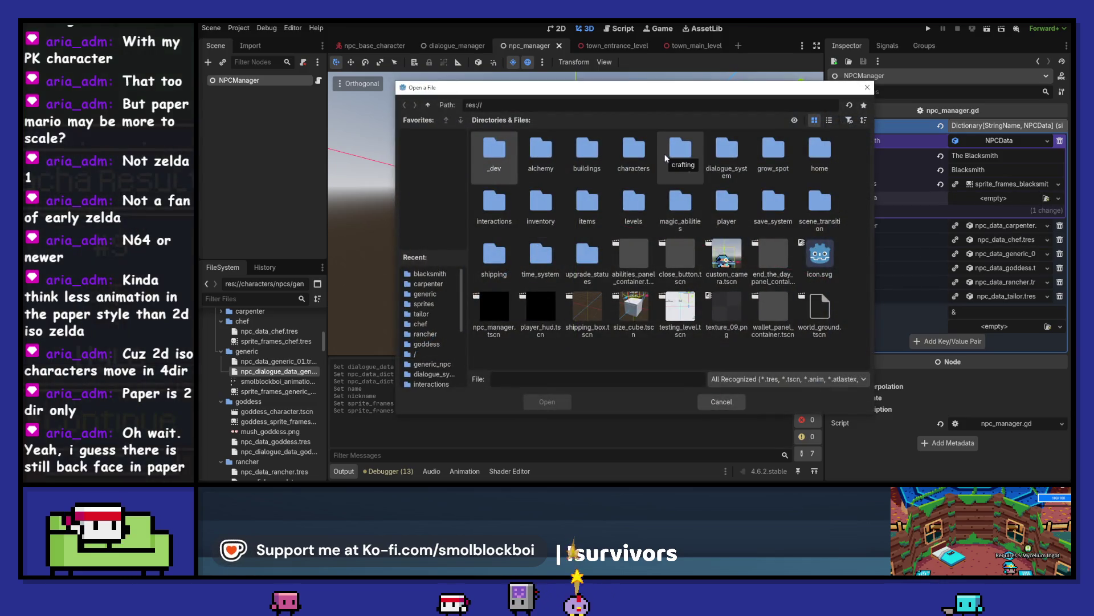
{"action": "double_click", "coordinate": [644, 155]}
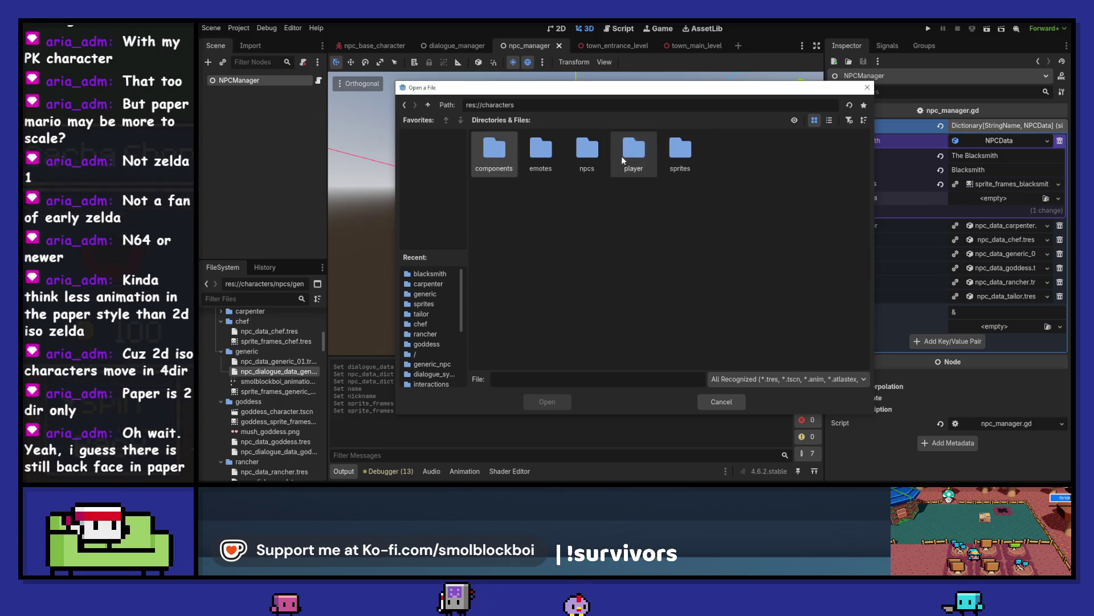
{"action": "double_click", "coordinate": [572, 145]}
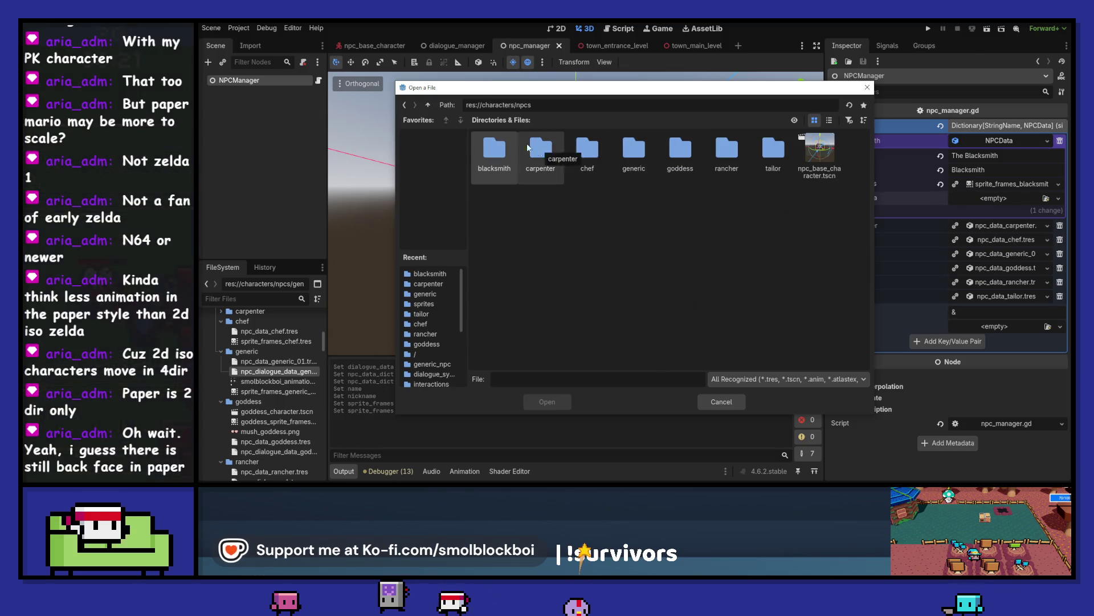
{"action": "double_click", "coordinate": [634, 149]}
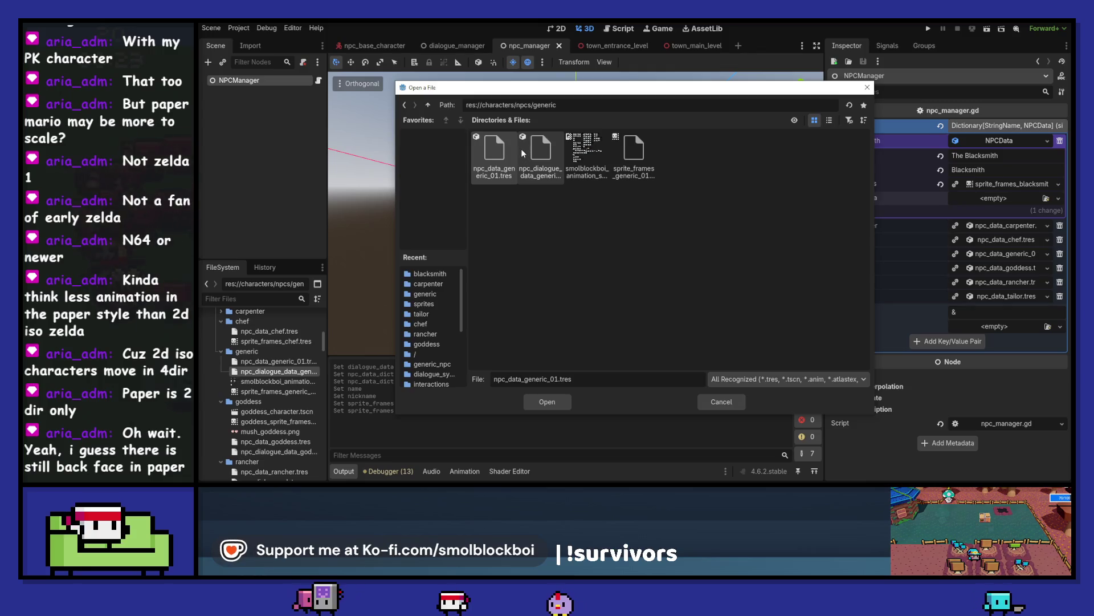
{"action": "left_click", "coordinate": [546, 161]}
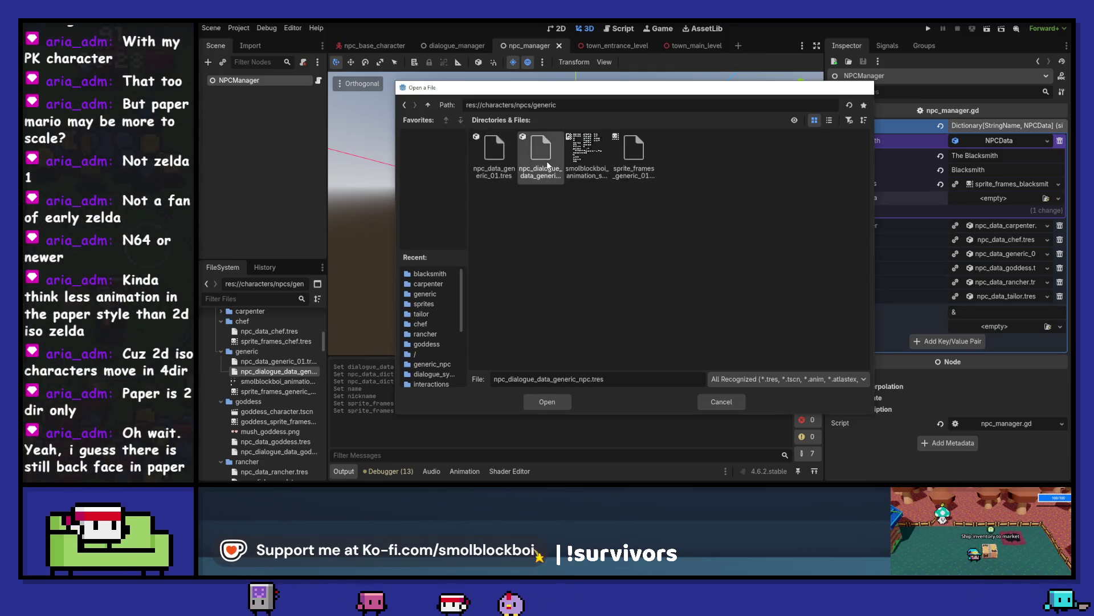
{"action": "double_click", "coordinate": [546, 162]}
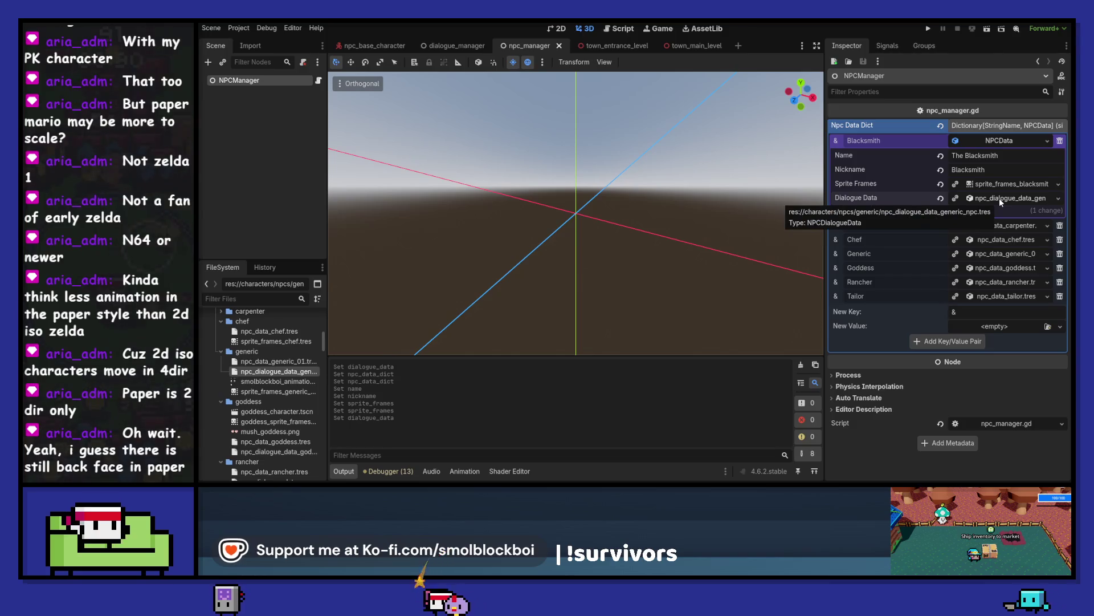
{"action": "left_click", "coordinate": [1016, 186]}
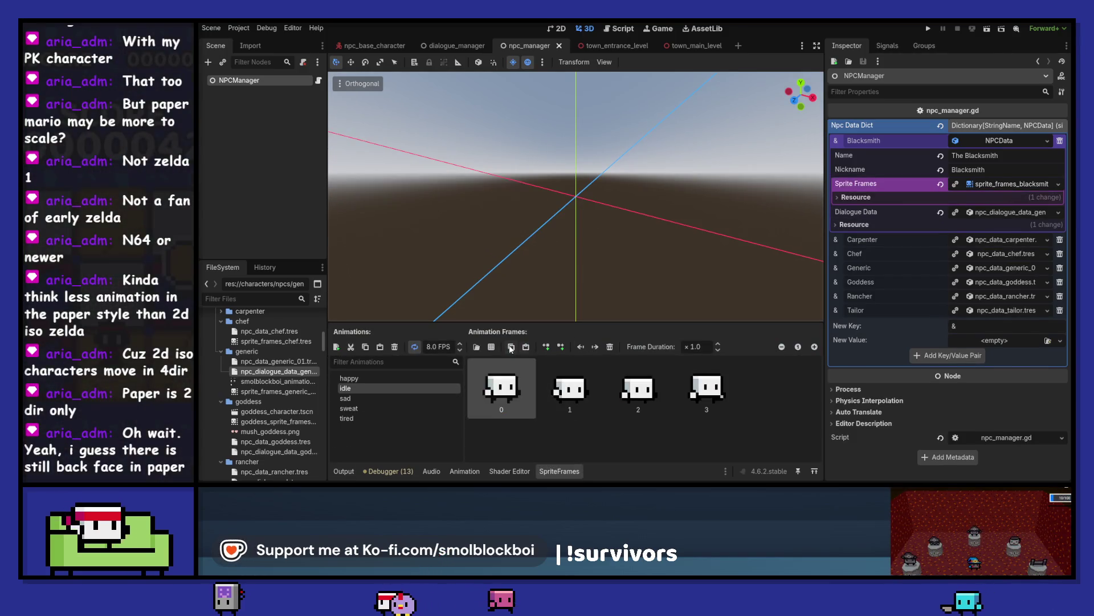
Step: Fill the idle animation with the two blacksmith frames cut from characters.png
{"action": "left_click", "coordinate": [510, 349]}
{"action": "double_click", "coordinate": [495, 154]}
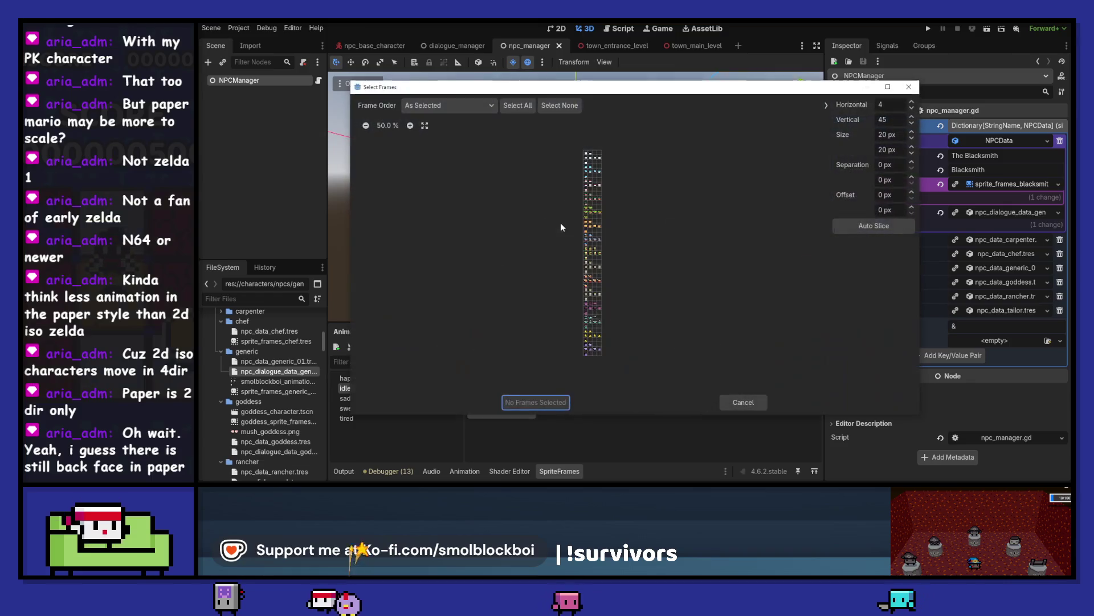
{"action": "scroll", "coordinate": [580, 241], "scroll_direction": "up", "scroll_amount": 10}
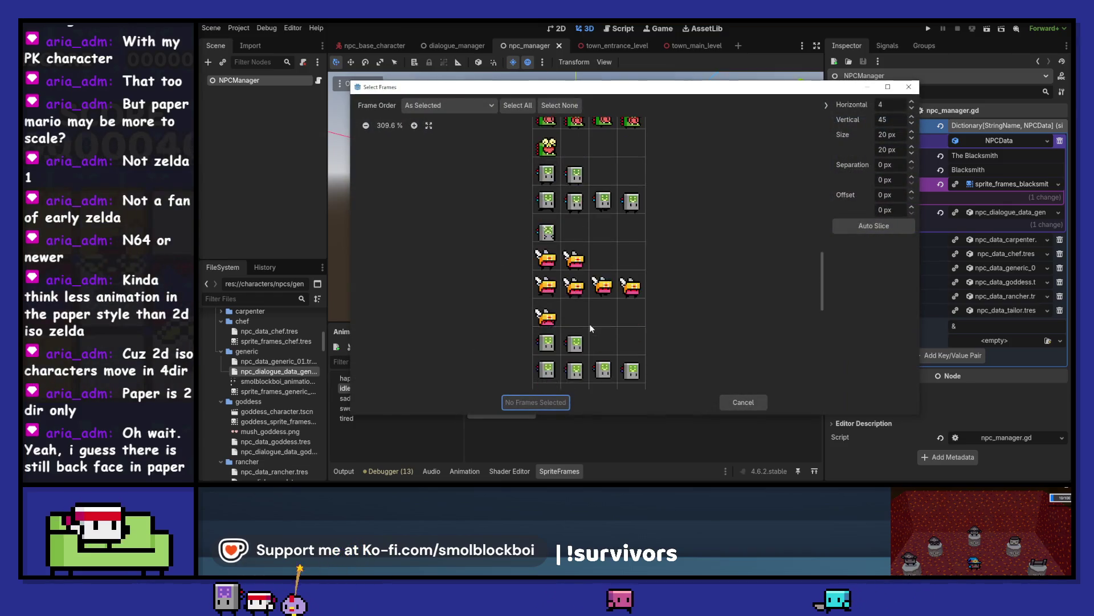
{"action": "scroll", "coordinate": [590, 329], "scroll_direction": "down", "scroll_amount": 3}
{"action": "scroll", "coordinate": [589, 323], "scroll_direction": "down", "scroll_amount": 4}
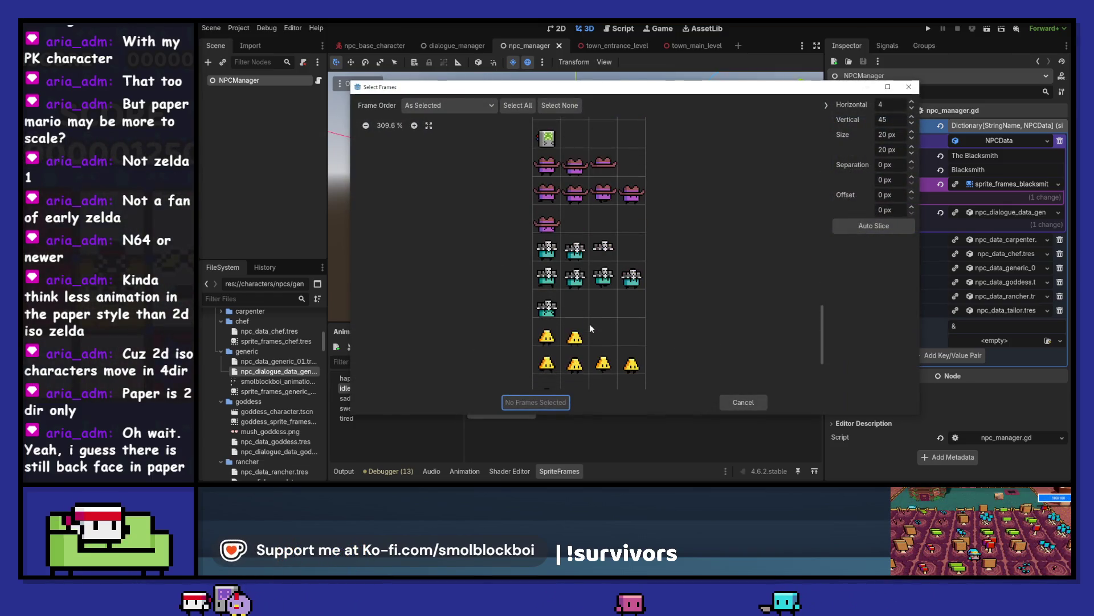
{"action": "scroll", "coordinate": [590, 324], "scroll_direction": "up", "scroll_amount": 5}
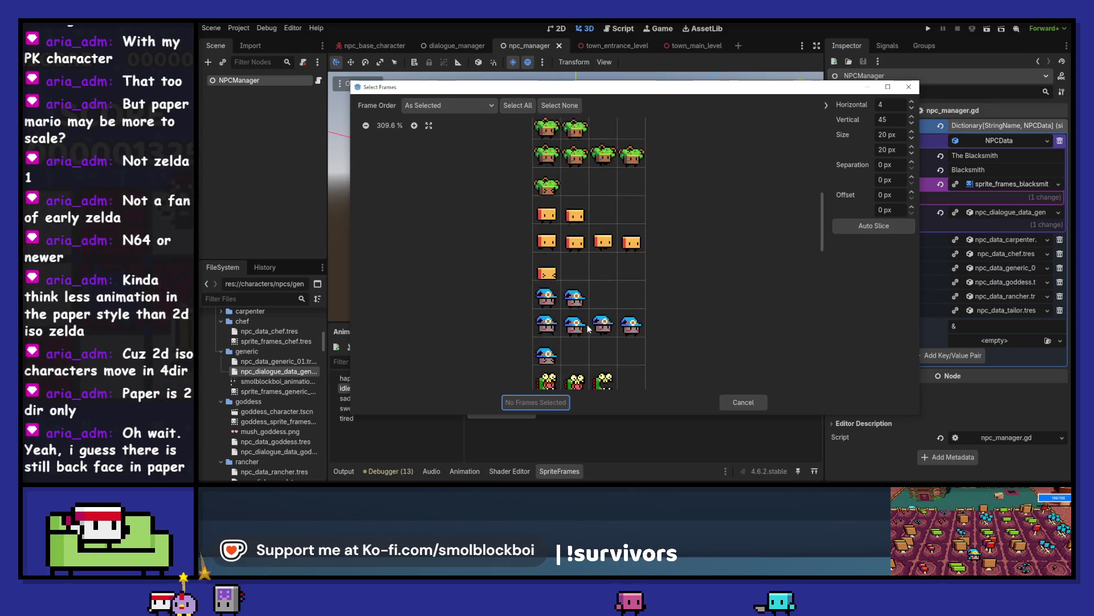
{"action": "left_click_drag", "start_coordinate": [546, 188], "coordinate": [574, 188]}
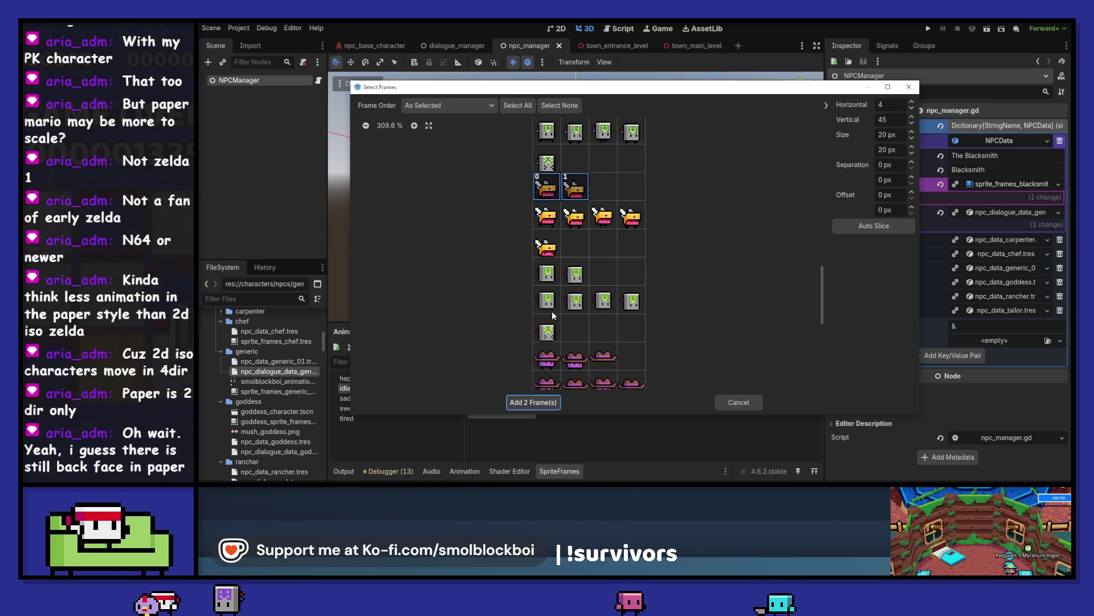
{"action": "left_click", "coordinate": [538, 406]}
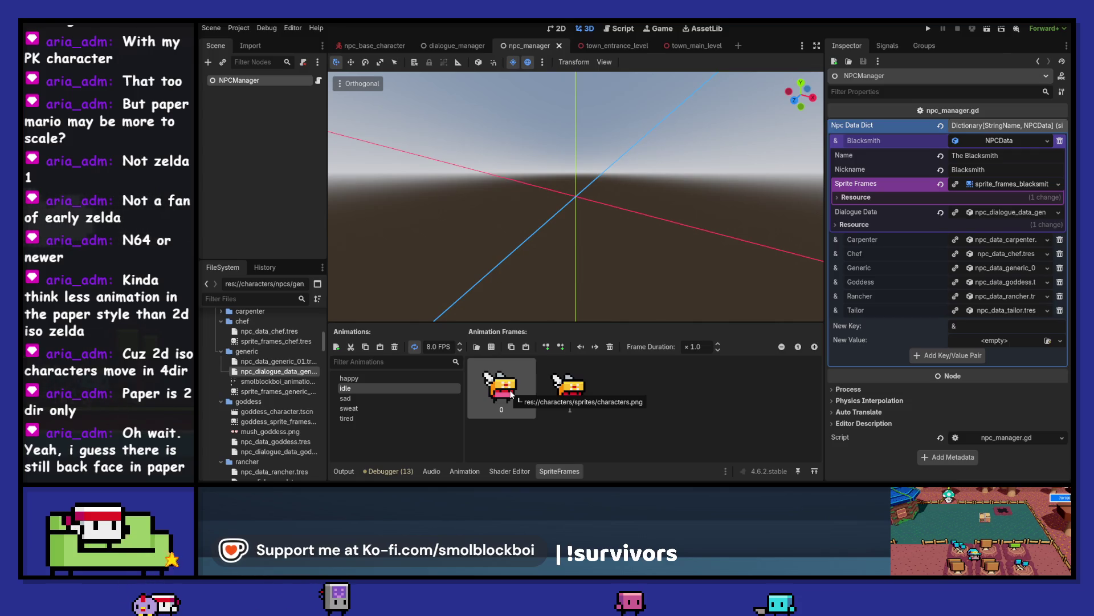
{"action": "left_click", "coordinate": [1059, 183]}
Step: In sprite_frames_blacksmith.tres, swap the white placeholder frames in happy and sad for blacksmith frames
{"action": "left_click", "coordinate": [1019, 303]}
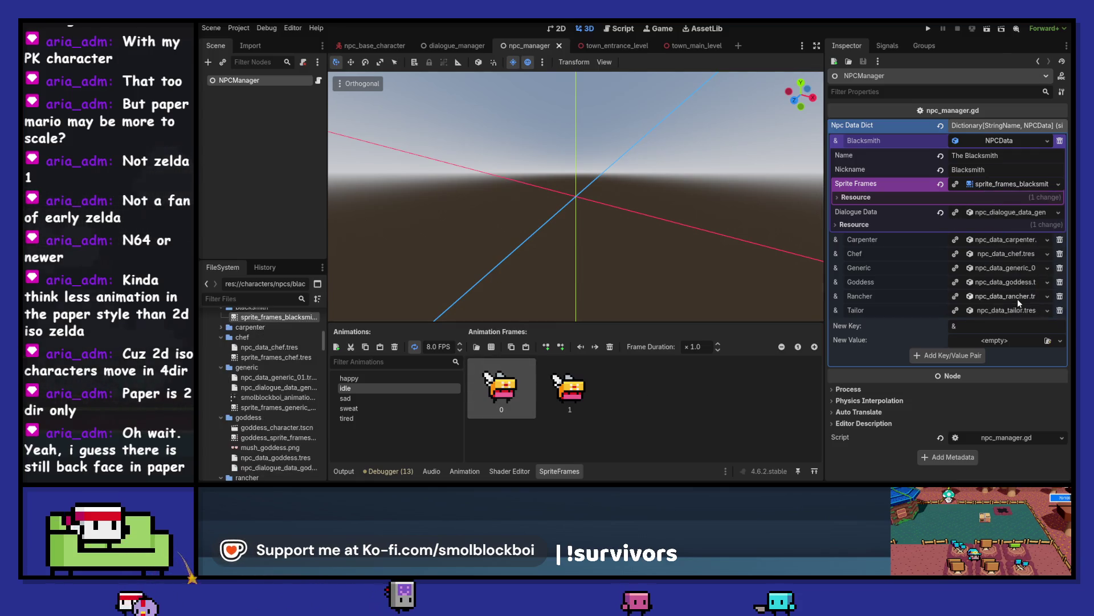
{"action": "left_click", "coordinate": [276, 316]}
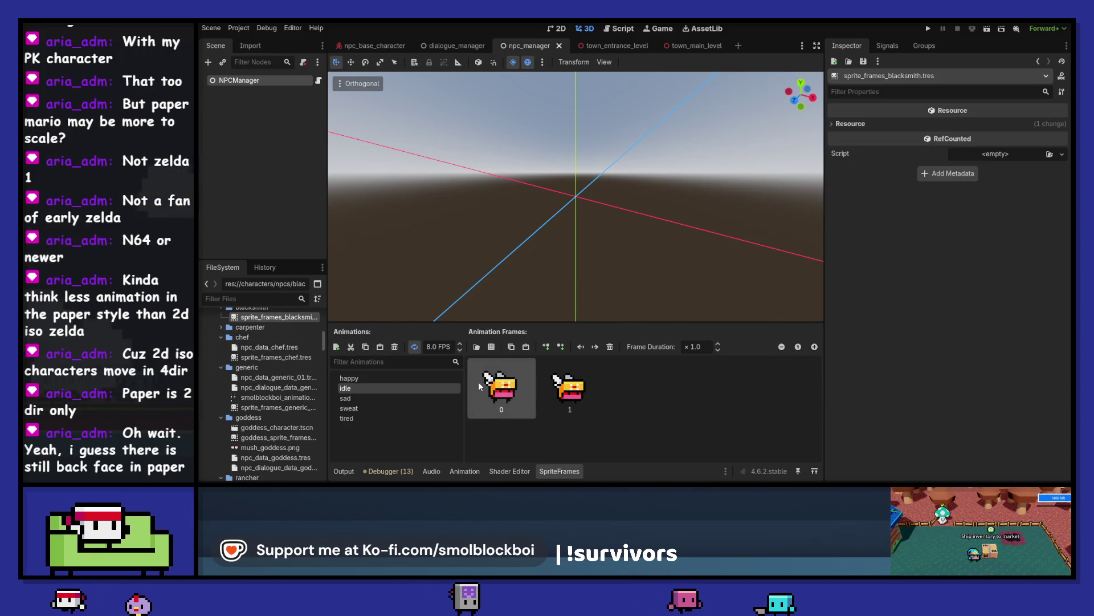
{"action": "left_click", "coordinate": [377, 378]}
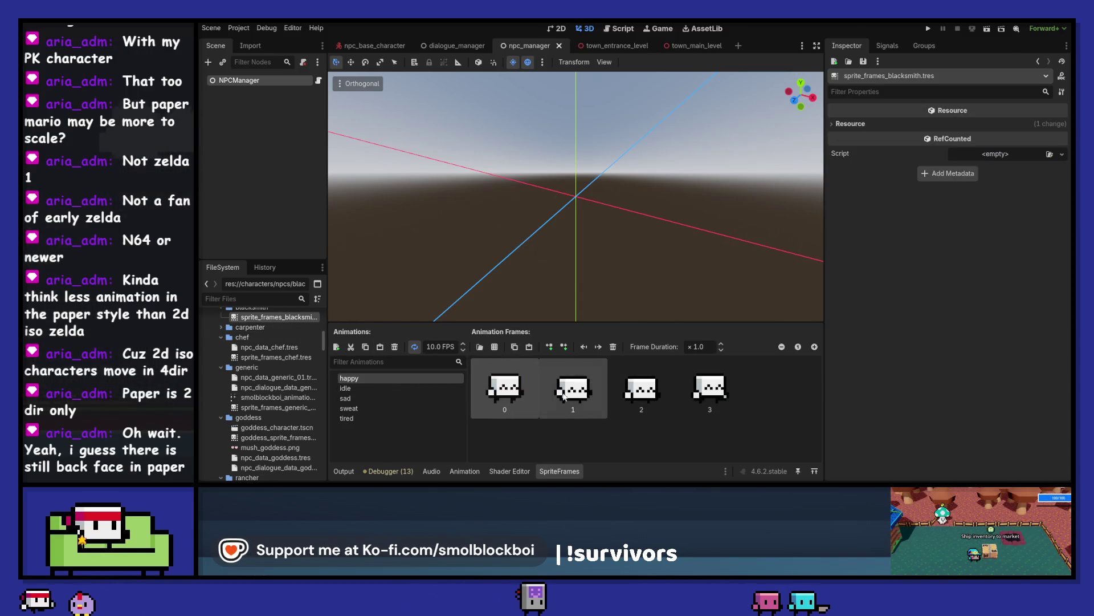
{"action": "left_click", "coordinate": [613, 347]}
{"action": "left_click", "coordinate": [614, 347]}
{"action": "left_click", "coordinate": [613, 347]}
{"action": "left_click", "coordinate": [370, 399]}
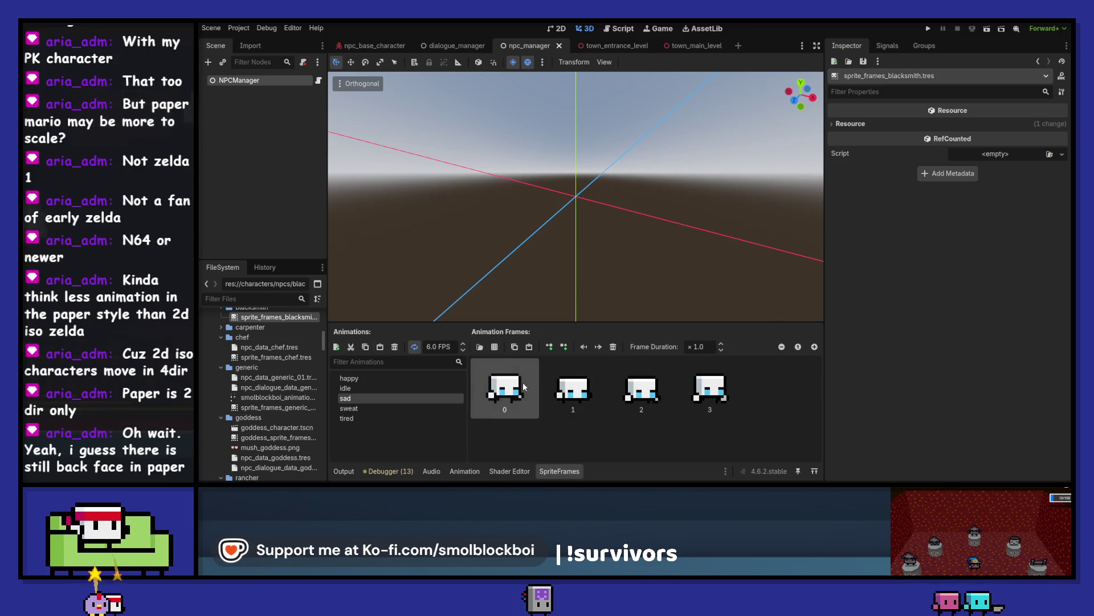
{"action": "left_click", "coordinate": [529, 347]}
{"action": "key", "text": "Delete"}
{"action": "key", "text": "Delete"}
{"action": "key", "text": "Delete"}
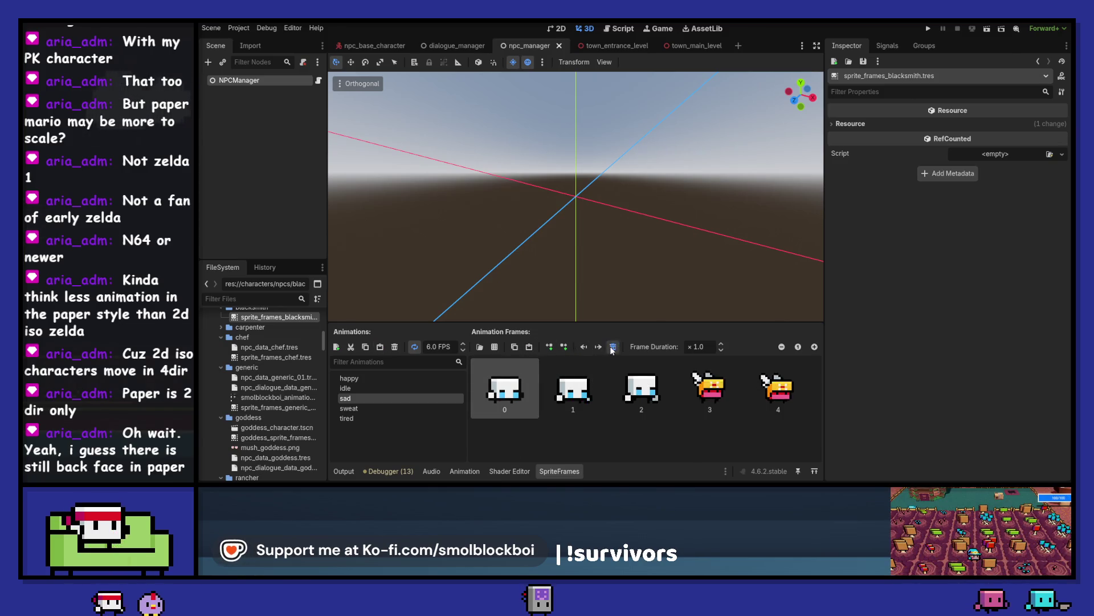
{"action": "key", "text": "ctrl+s"}
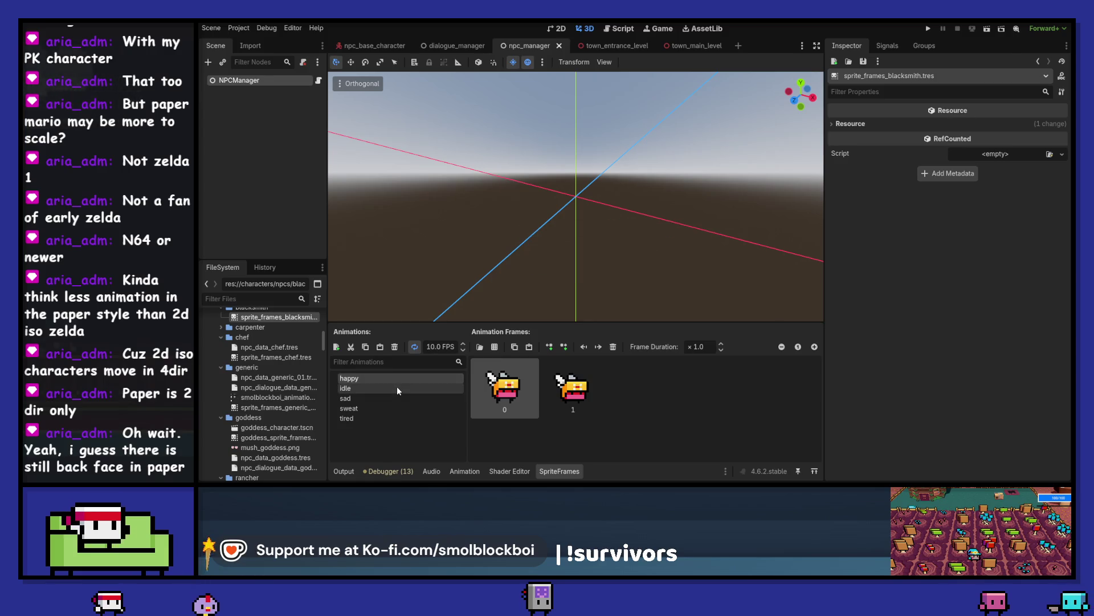
Step: Replace the white placeholder frames in the sweat and tired animations with the blacksmith frames
{"action": "left_click", "coordinate": [395, 408]}
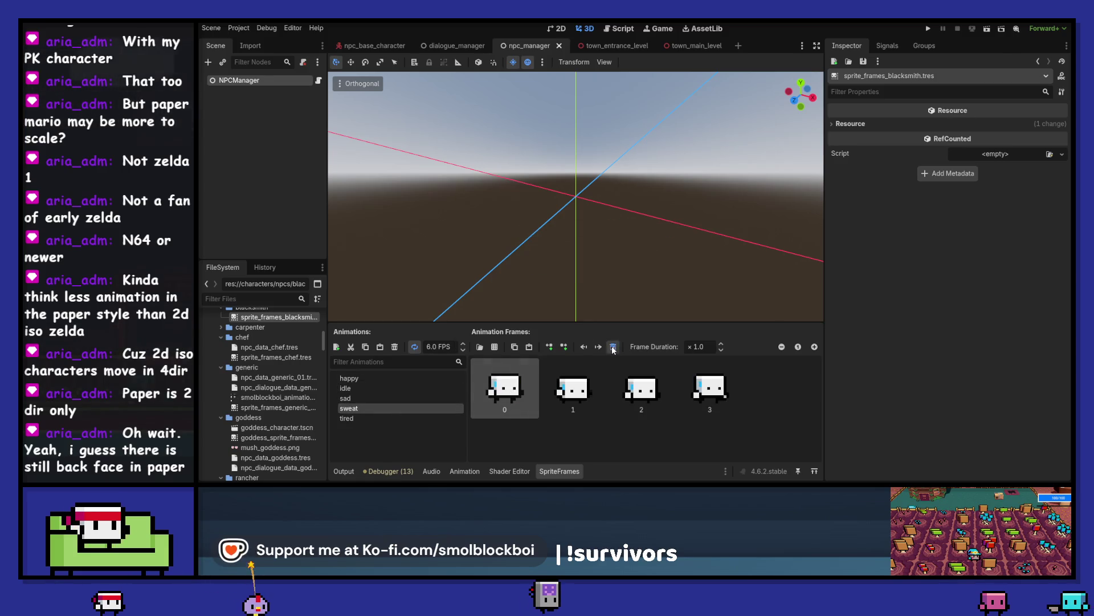
{"action": "key", "text": "ctrl+z"}
{"action": "key", "text": "ctrl+z"}
{"action": "key", "text": "ctrl+z"}
{"action": "key", "text": "ctrl+z"}
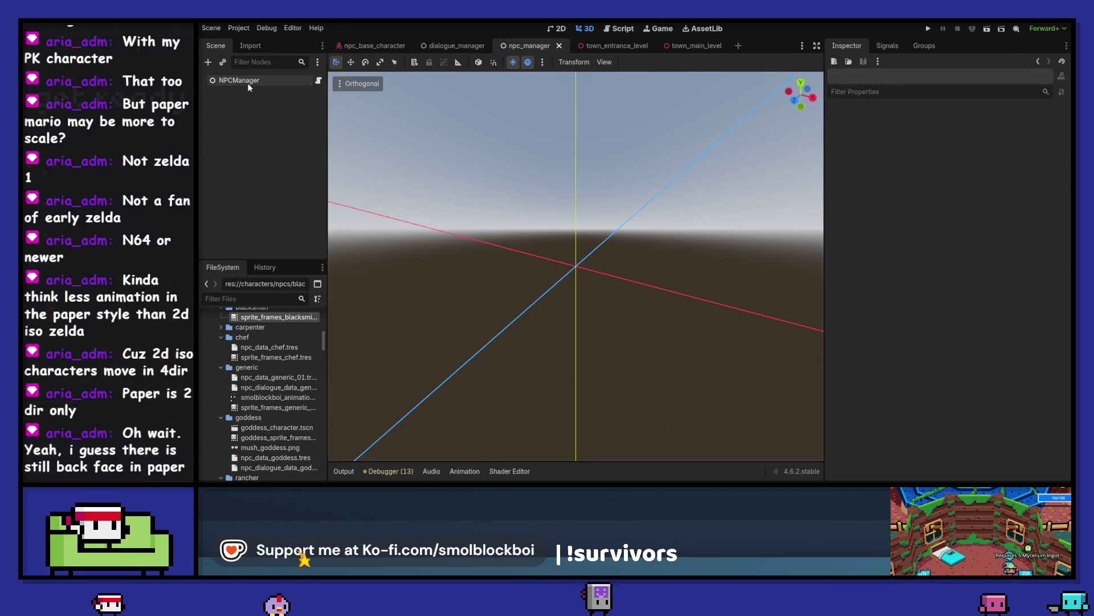
{"action": "left_click", "coordinate": [1002, 141]}
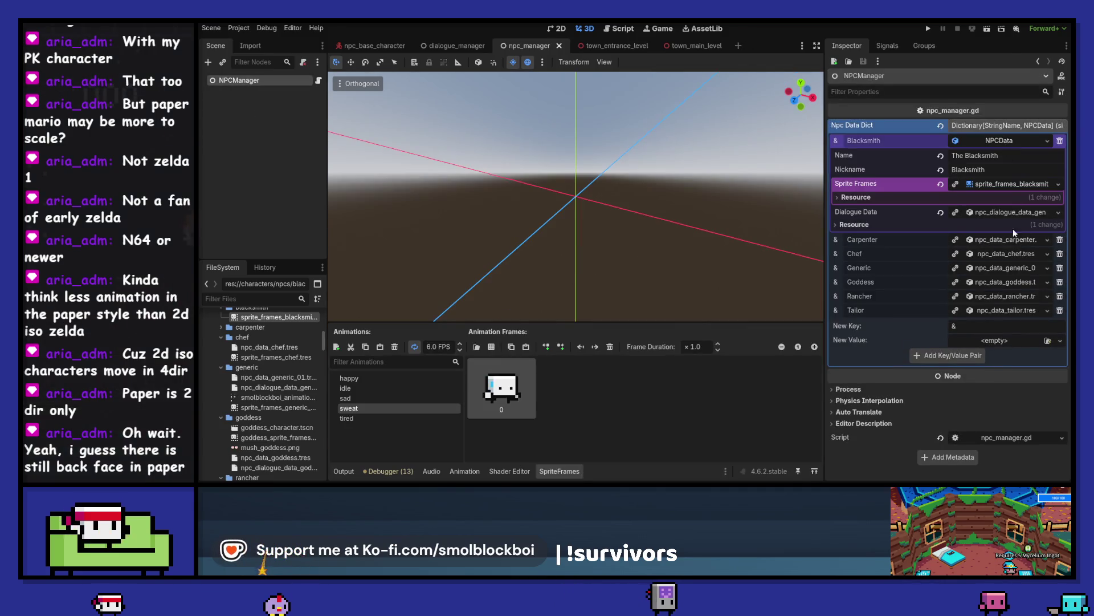
{"action": "right_click", "coordinate": [1009, 185]}
{"action": "left_click", "coordinate": [1035, 295]}
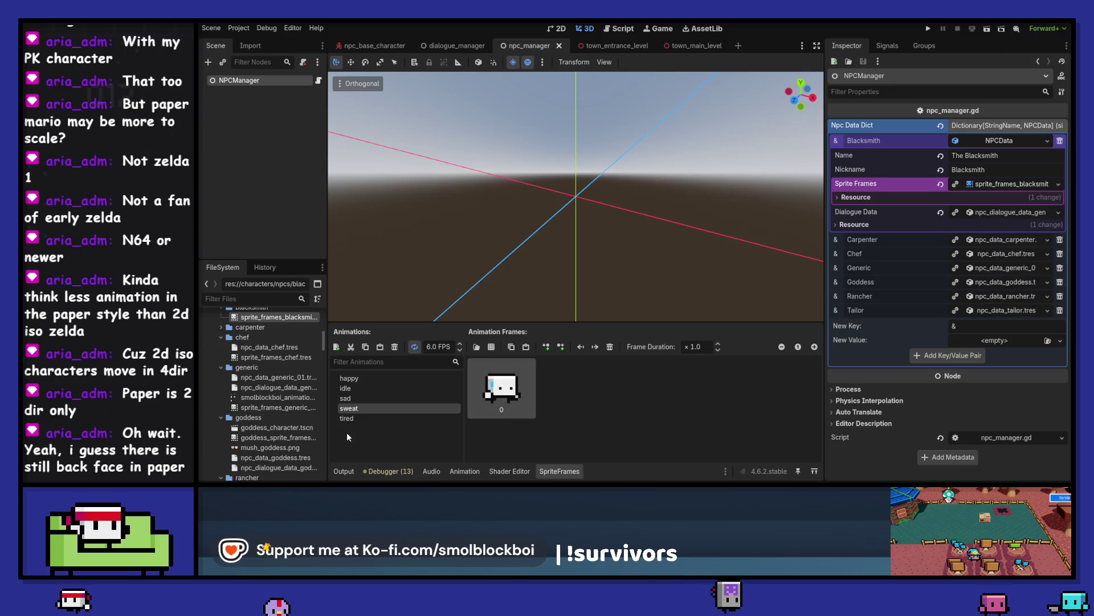
{"action": "key", "text": "ctrl+v"}
{"action": "left_click", "coordinate": [596, 347]}
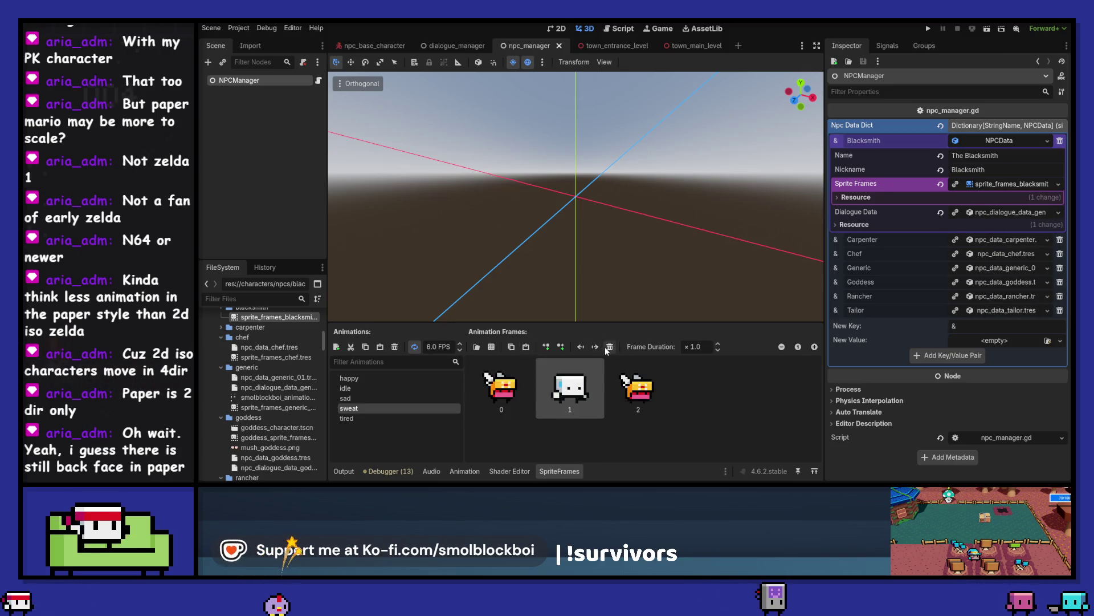
{"action": "left_click", "coordinate": [406, 419]}
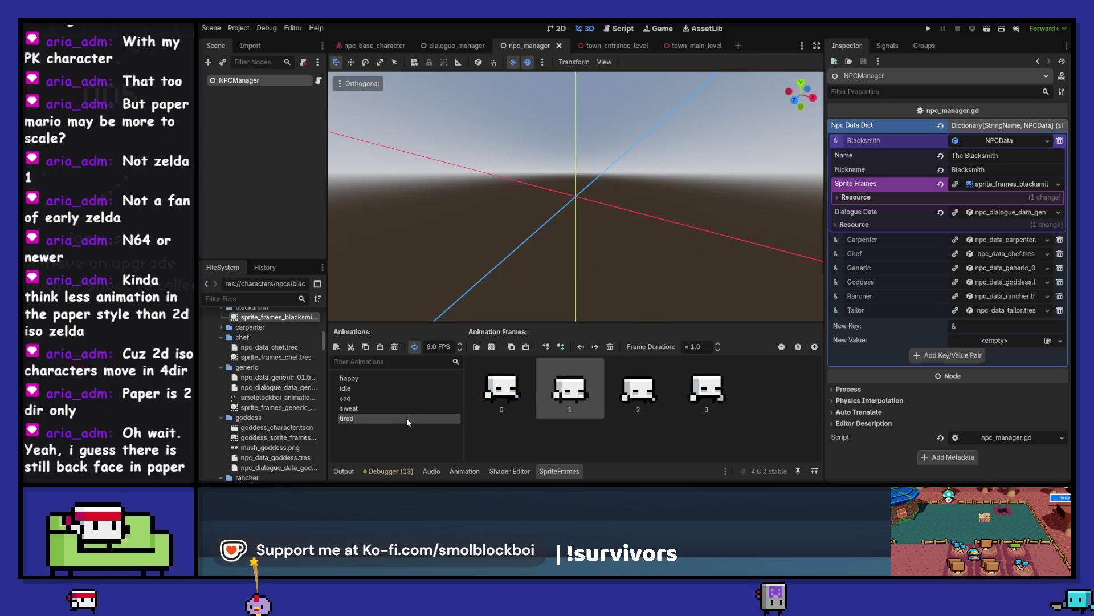
{"action": "left_click", "coordinate": [610, 347]}
{"action": "left_click", "coordinate": [610, 347]}
{"action": "left_click", "coordinate": [610, 347]}
{"action": "left_click", "coordinate": [610, 347]}
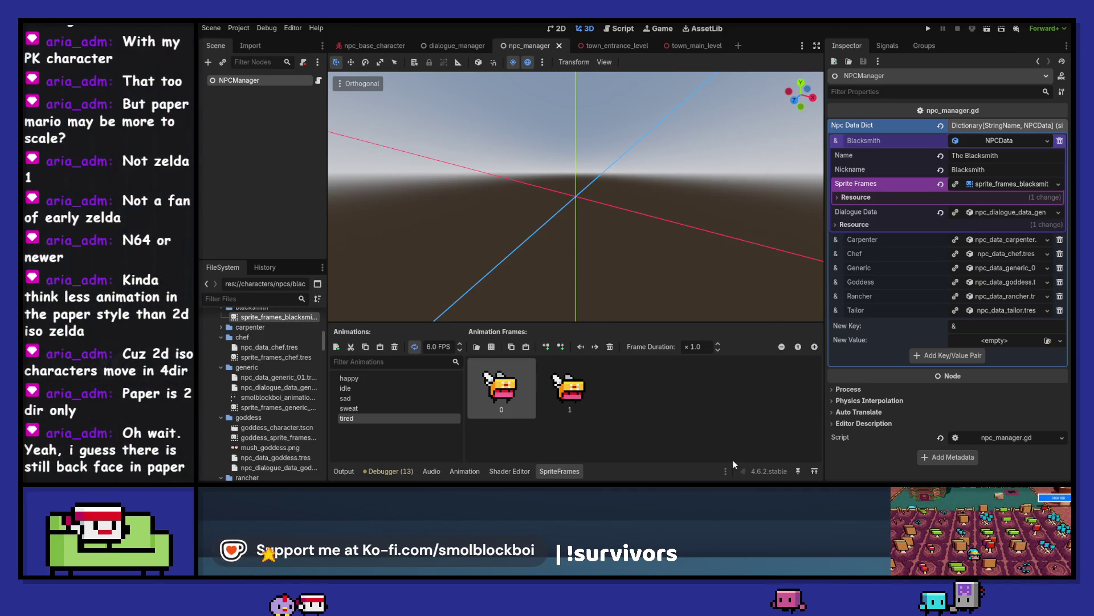
Step: Save the blacksmith sprite frames and collapse the Sprite Frames sub-resource
{"action": "key", "text": "ctrl+s"}
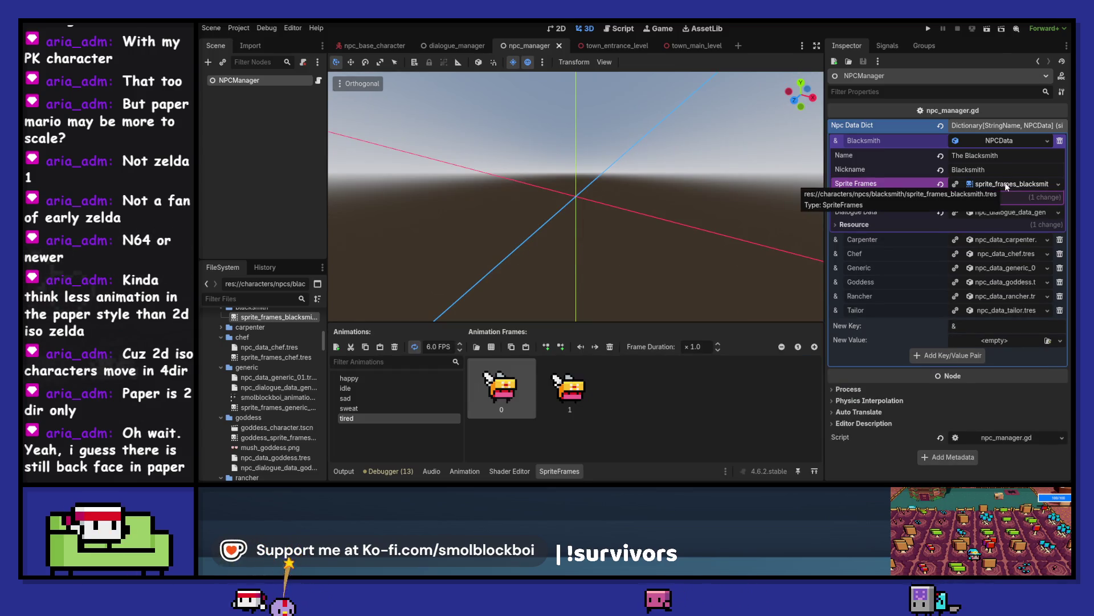
{"action": "left_click", "coordinate": [1014, 181]}
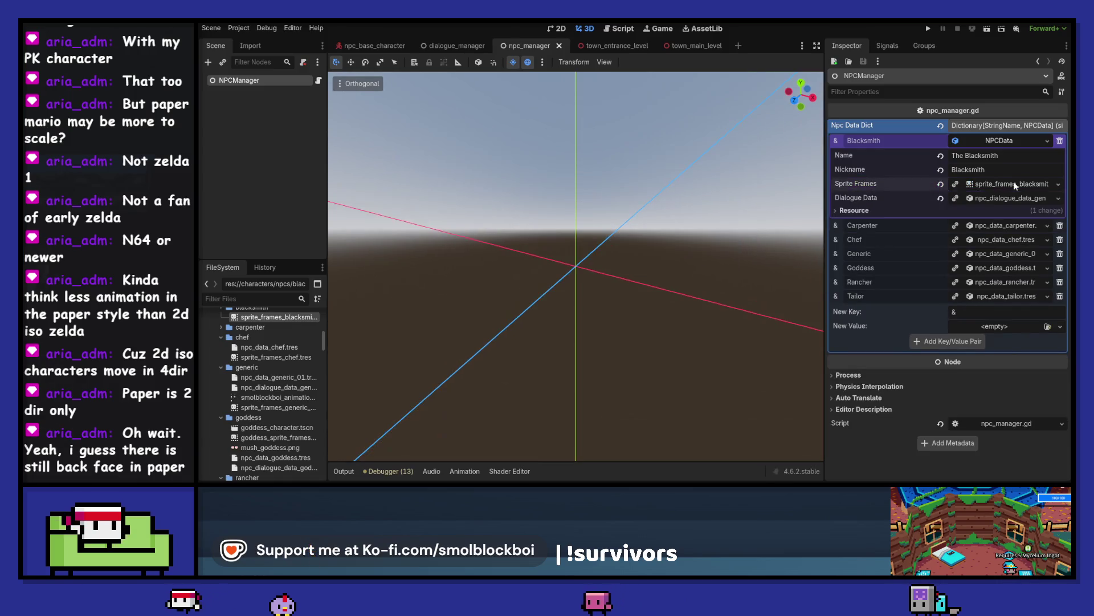
Step: Save the Blacksmith's NPCData as npc_data_blacksmith.tres inside the npcs/blacksmith folder
{"action": "left_click", "coordinate": [1047, 140]}
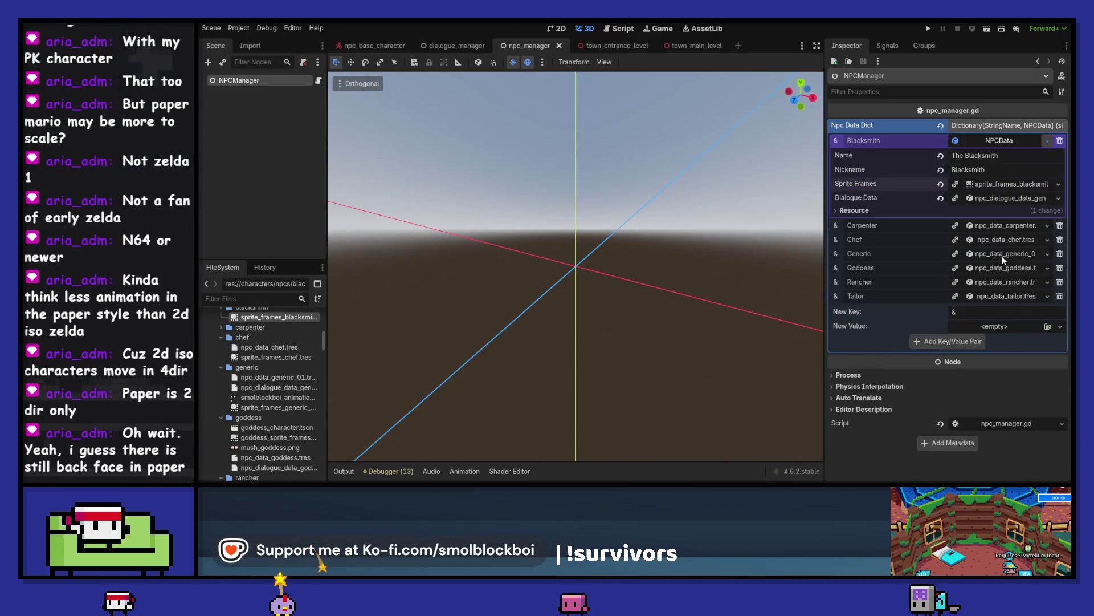
{"action": "left_click", "coordinate": [1003, 255]}
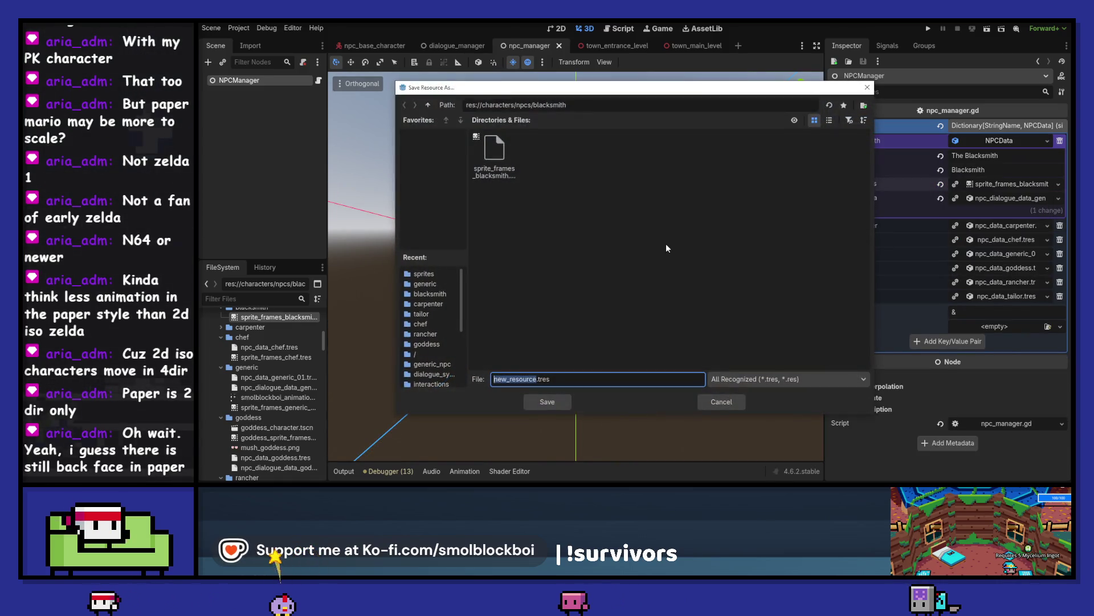
{"action": "left_click", "coordinate": [428, 105]}
{"action": "double_click", "coordinate": [727, 149]}
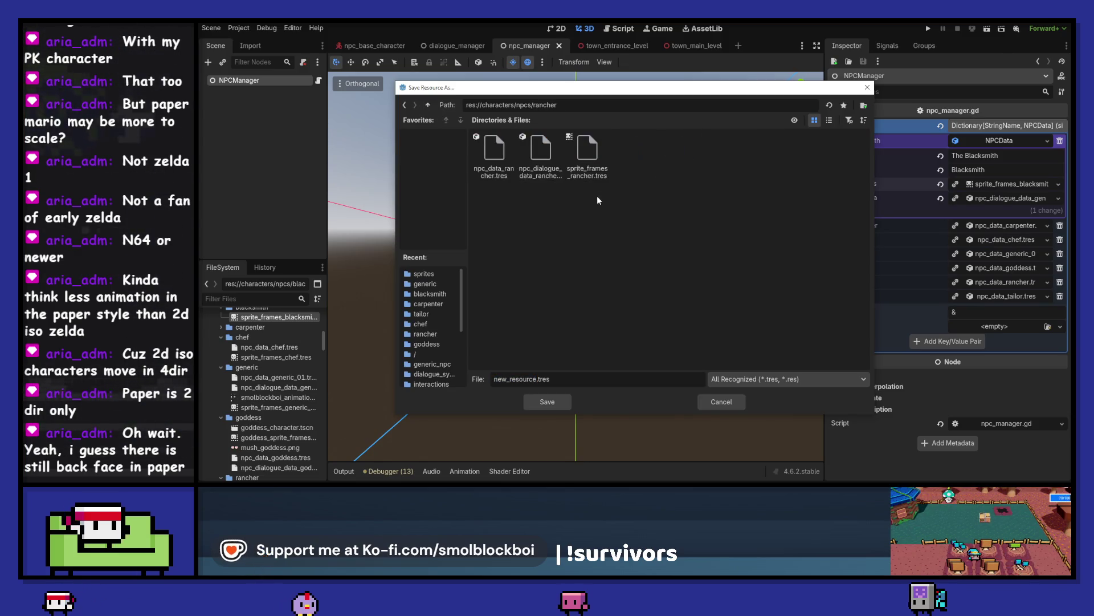
{"action": "left_click", "coordinate": [494, 149]}
{"action": "left_click", "coordinate": [428, 105]}
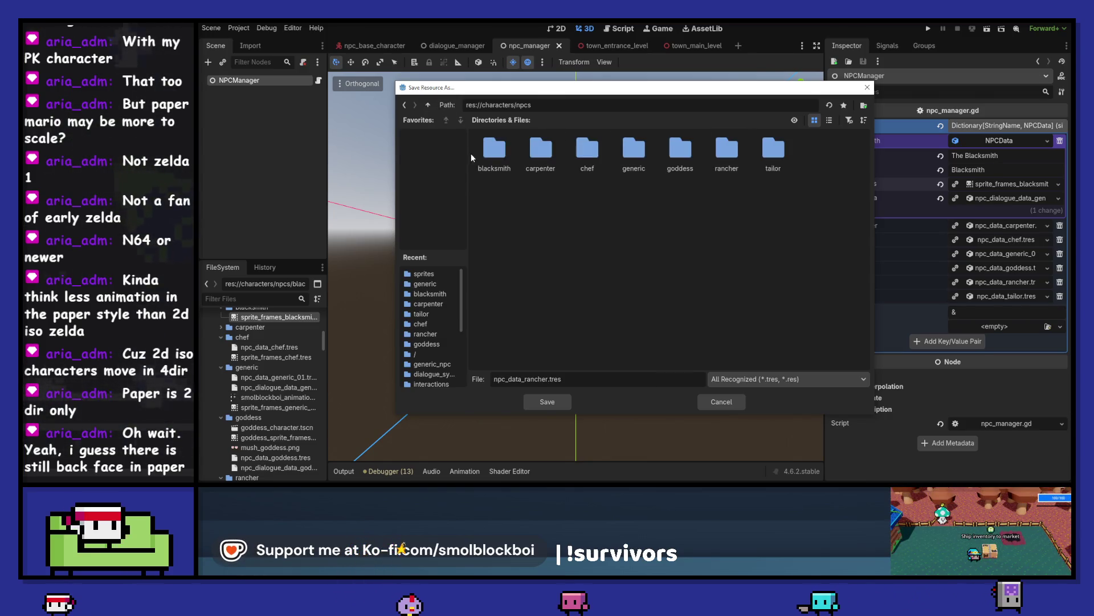
{"action": "double_click", "coordinate": [480, 149]}
{"action": "double_click", "coordinate": [536, 379]}
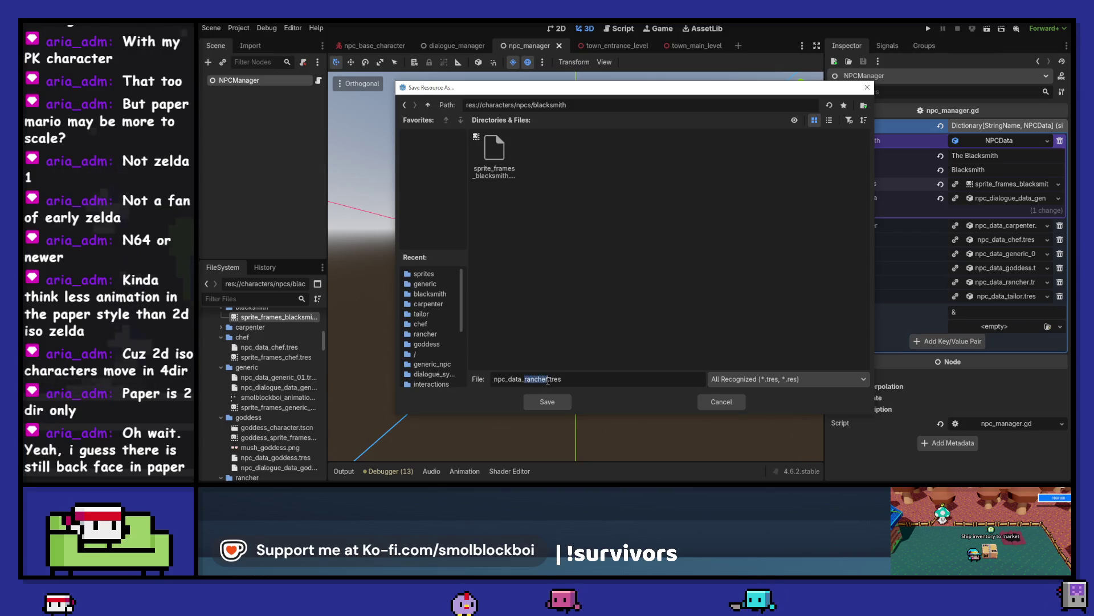
{"action": "type", "text": "blacksmith"}
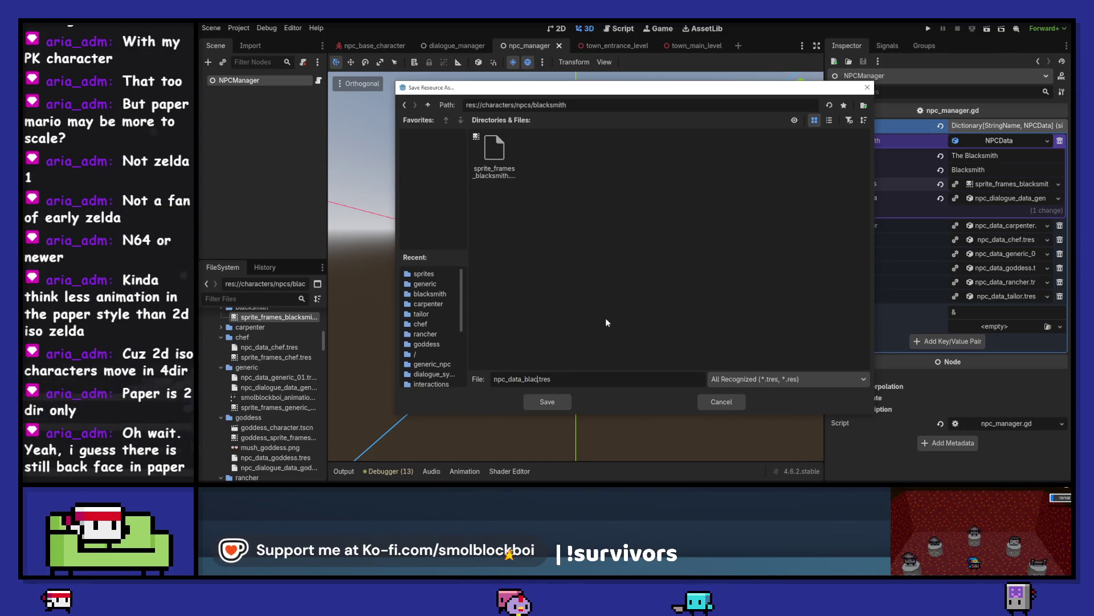
{"action": "key", "text": "Return"}
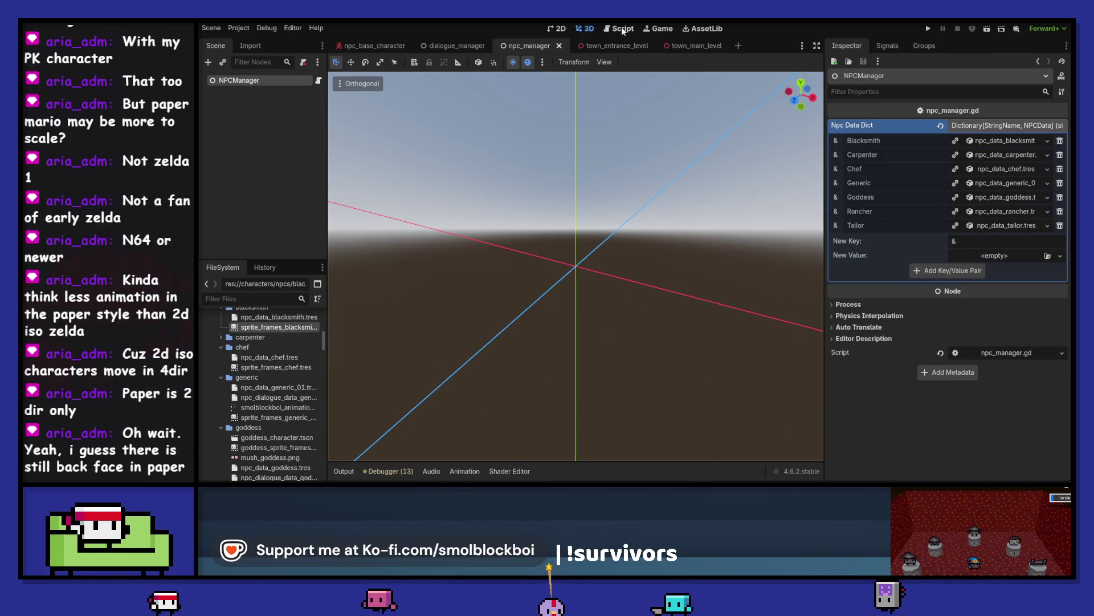
Step: In town_main_level, set the first NPC's Data String Name to Blacksmith and save
{"action": "left_click", "coordinate": [683, 46]}
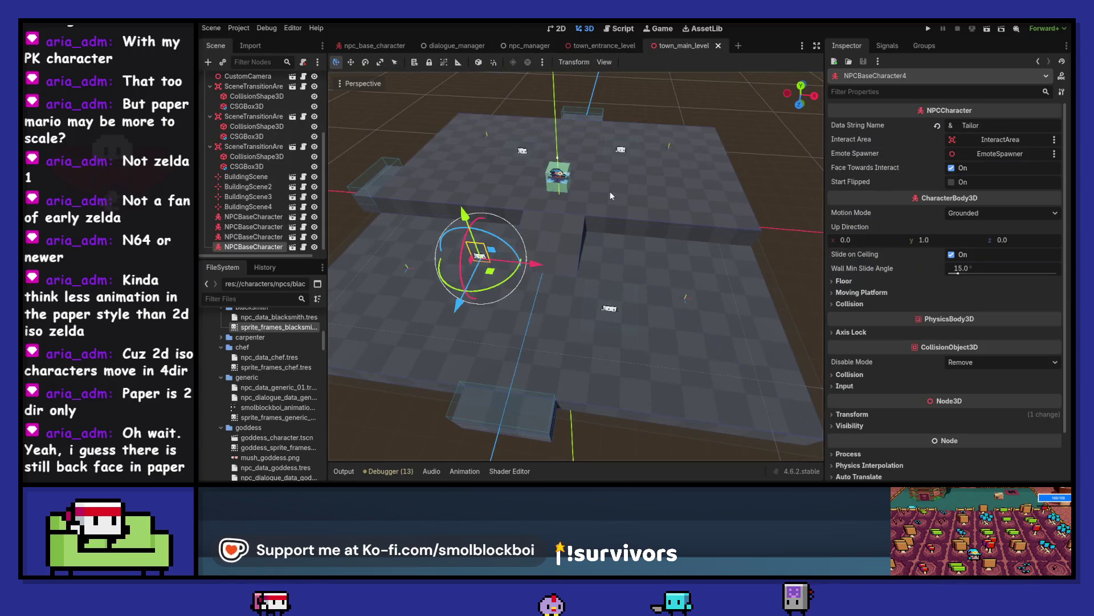
{"action": "left_click", "coordinate": [523, 152]}
{"action": "left_click", "coordinate": [978, 126]}
{"action": "type", "text": "Blacksmith"}
{"action": "key", "text": "Return"}
{"action": "key", "text": "ctrl+s"}
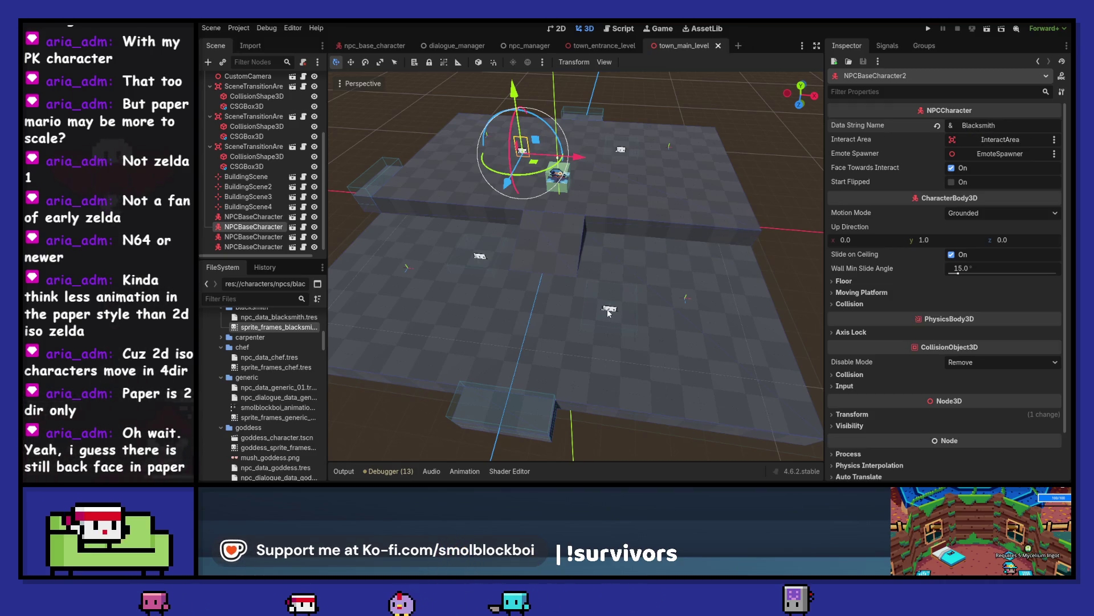
Step: Set the second NPC's Data String Name to Carpenter, save, and launch the game
{"action": "left_click", "coordinate": [608, 309]}
{"action": "left_click", "coordinate": [1006, 125]}
{"action": "type", "text": "Carpenter"}
{"action": "key", "text": "Return"}
{"action": "key", "text": "ctrl+s"}
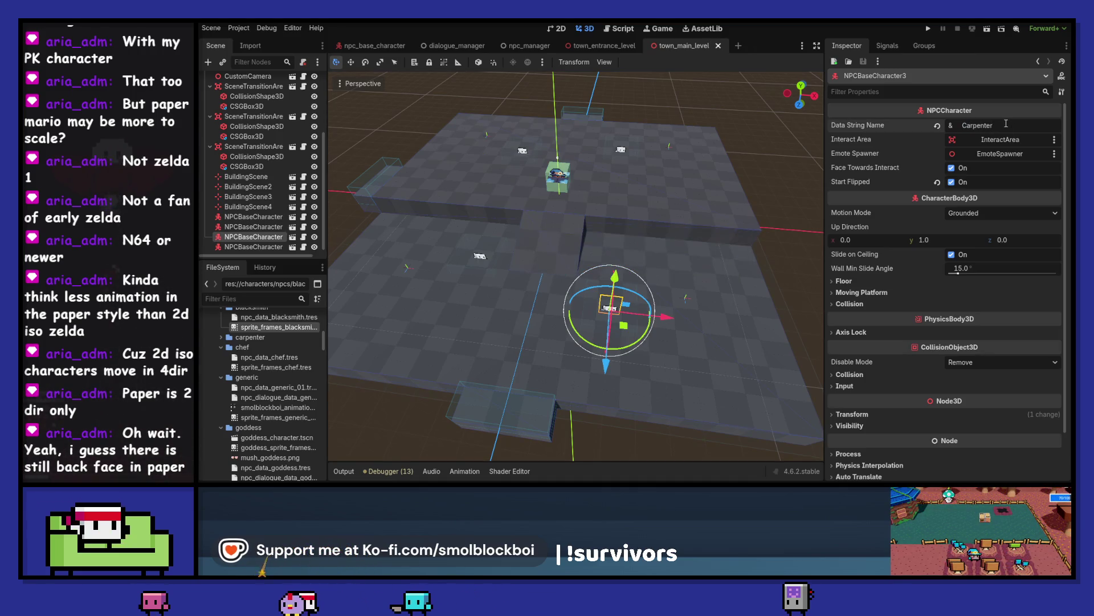
{"action": "left_click", "coordinate": [928, 28]}
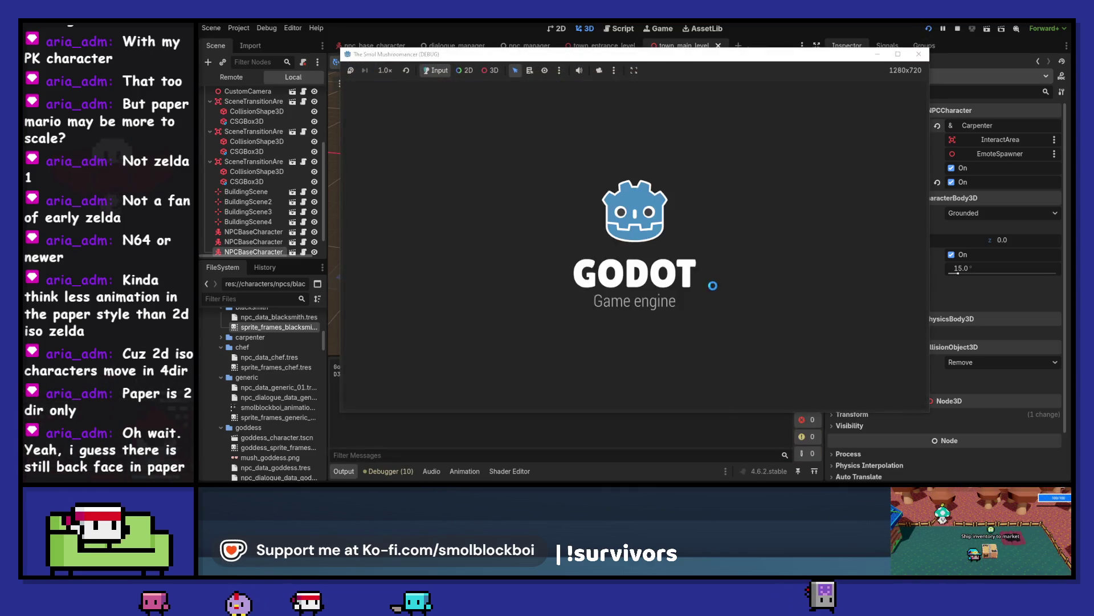
Step: Load the town level, talk to the Carpenter, then quit the game and return to npc_manager
{"action": "scroll", "coordinate": [686, 309], "scroll_direction": "down", "scroll_amount": 2}
{"action": "left_click", "coordinate": [686, 309]}
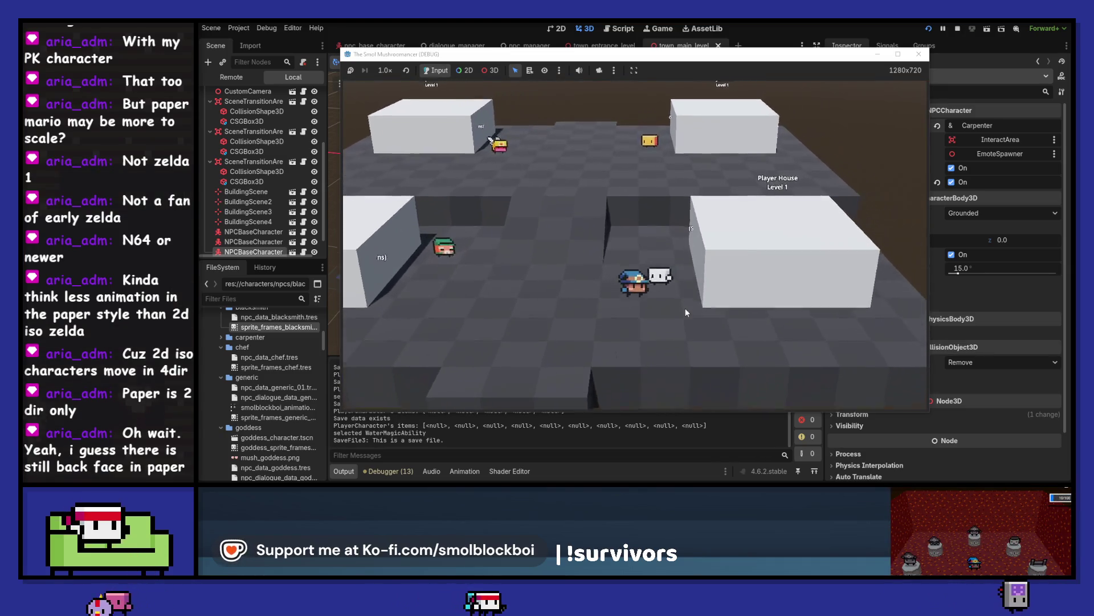
{"action": "key", "text": "e"}
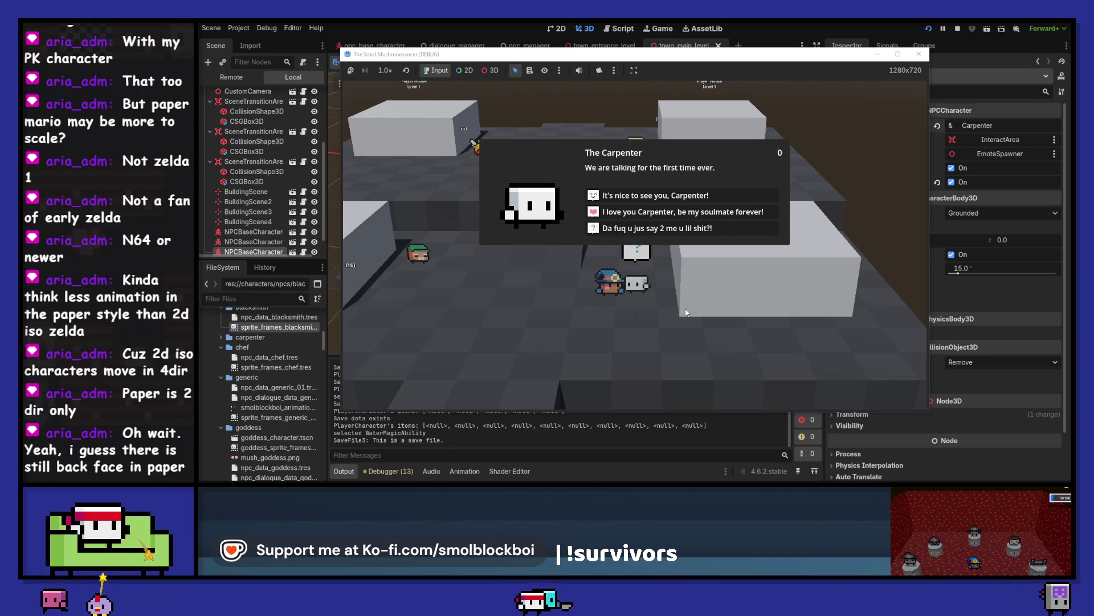
{"action": "key", "text": "Escape"}
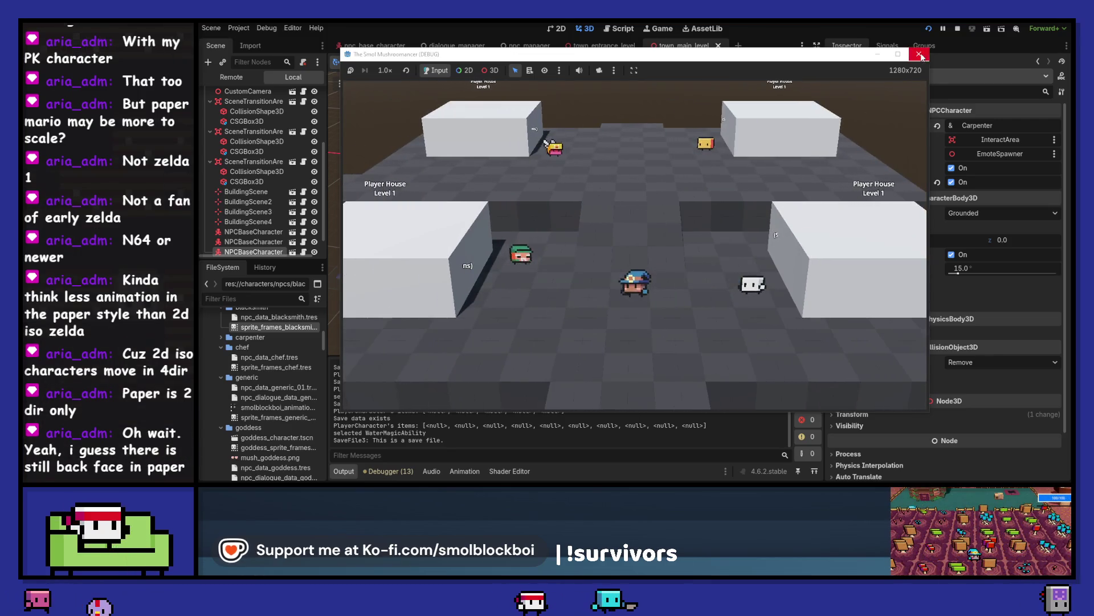
{"action": "left_click", "coordinate": [920, 56]}
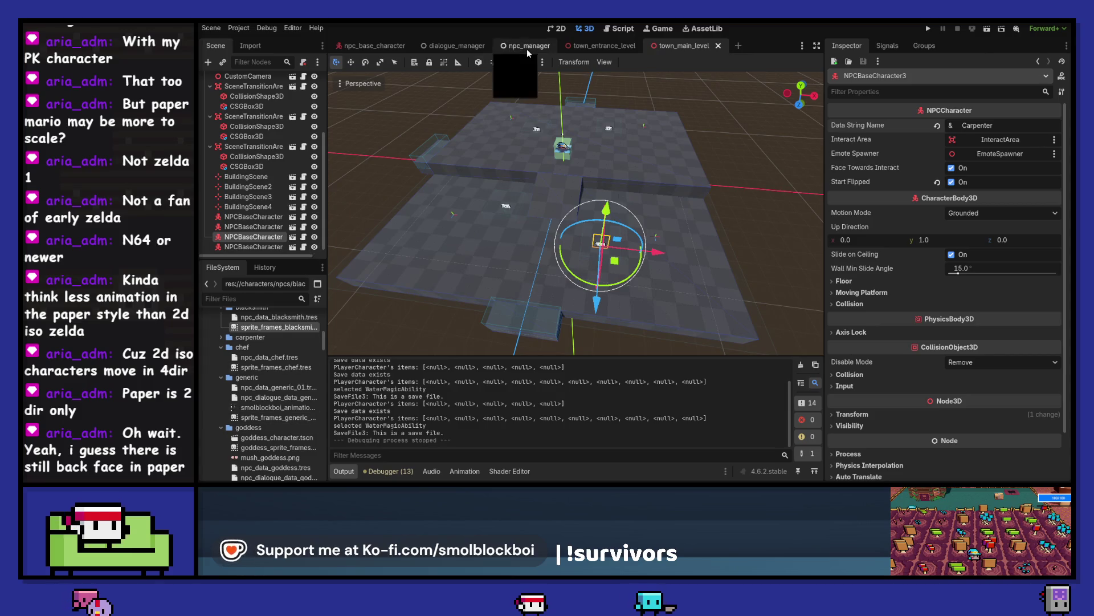
{"action": "left_click", "coordinate": [526, 49]}
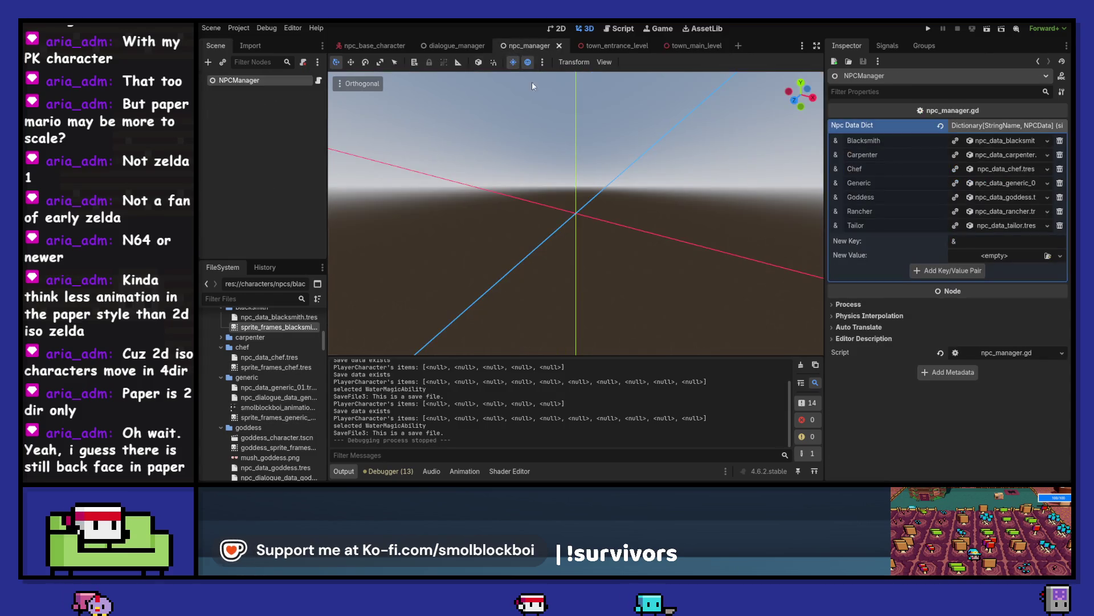
Step: Reveal the Carpenter's sprite frames file in the FileSystem dock
{"action": "left_click", "coordinate": [990, 157]}
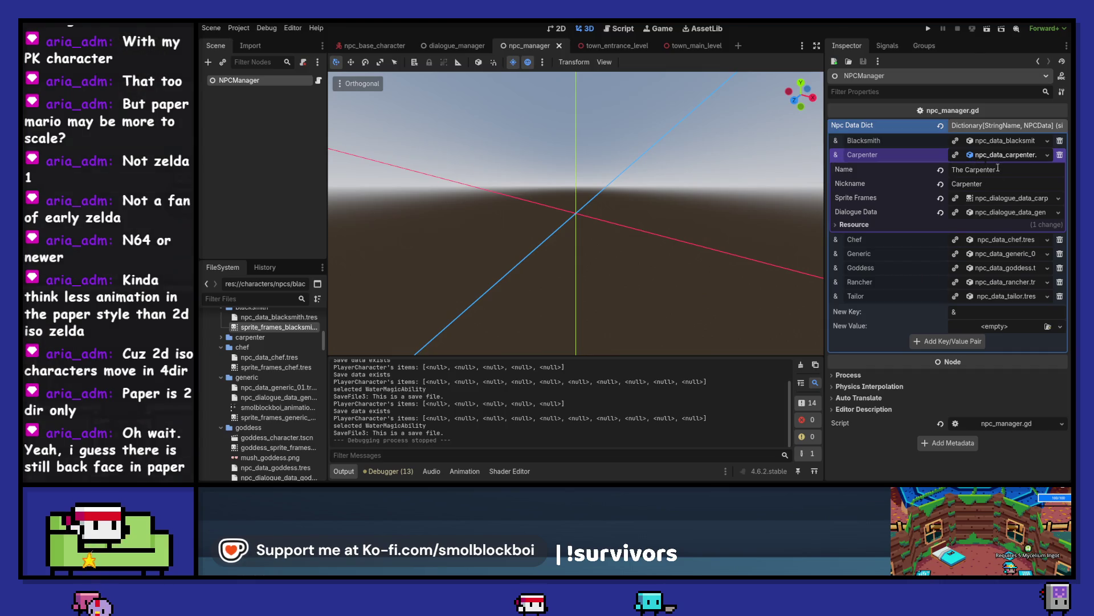
{"action": "left_click", "coordinate": [1010, 201]}
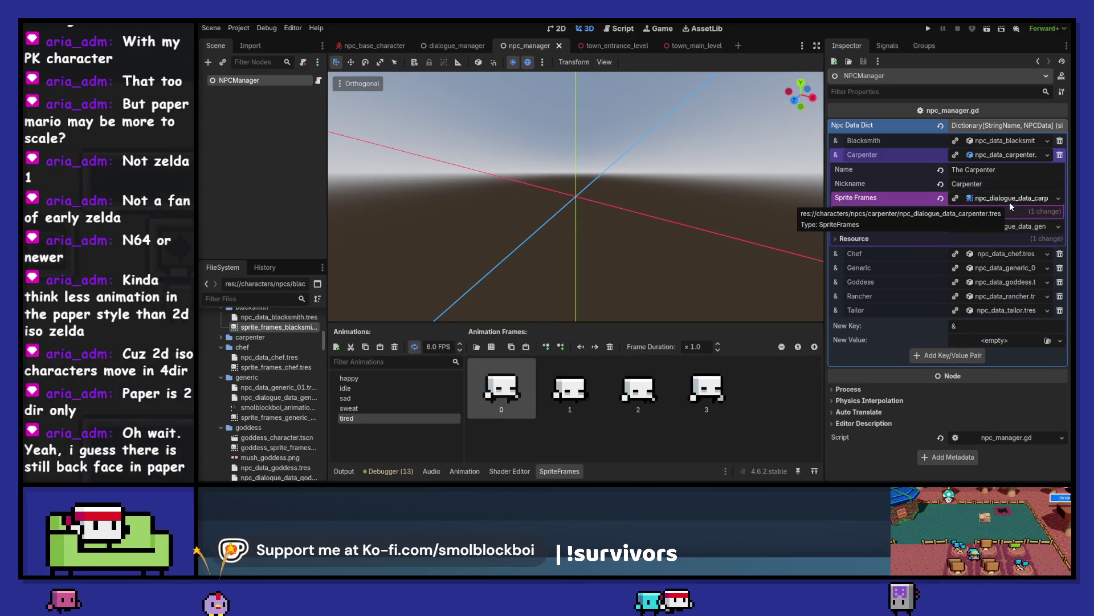
{"action": "left_click", "coordinate": [1058, 197]}
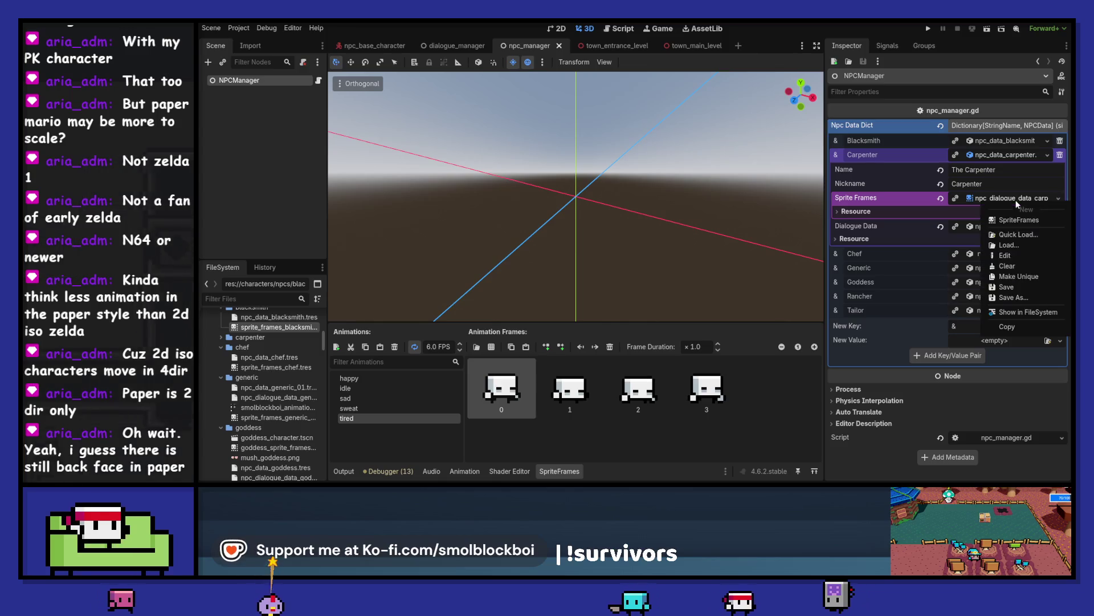
{"action": "left_click", "coordinate": [1021, 312]}
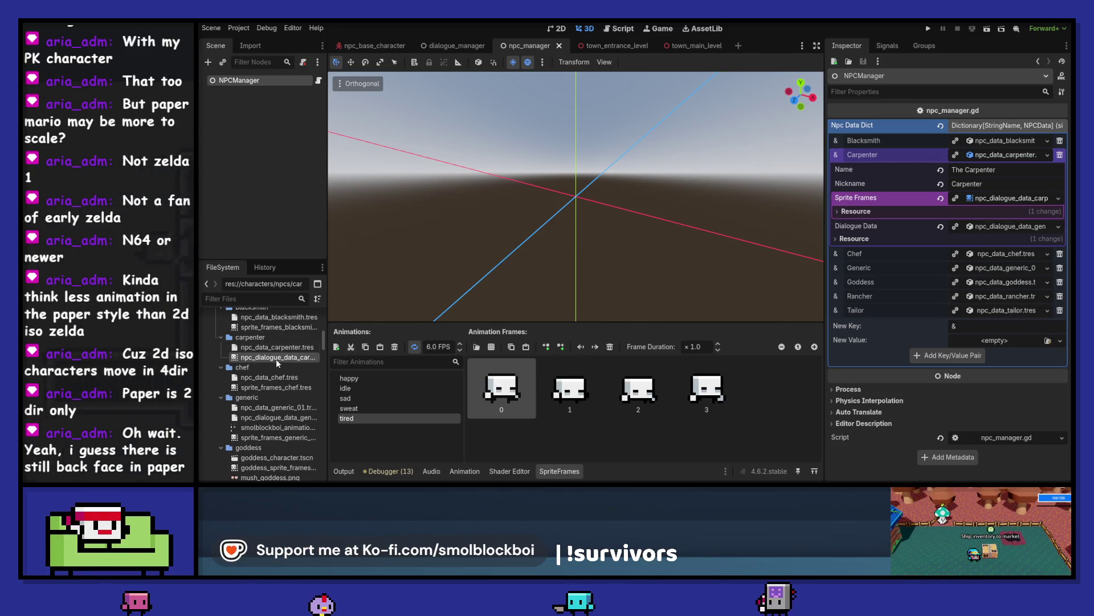
Step: Rename the file to sprite_frames_data_carpenter.tres
{"action": "left_click", "coordinate": [271, 358]}
{"action": "left_click", "coordinate": [284, 357]}
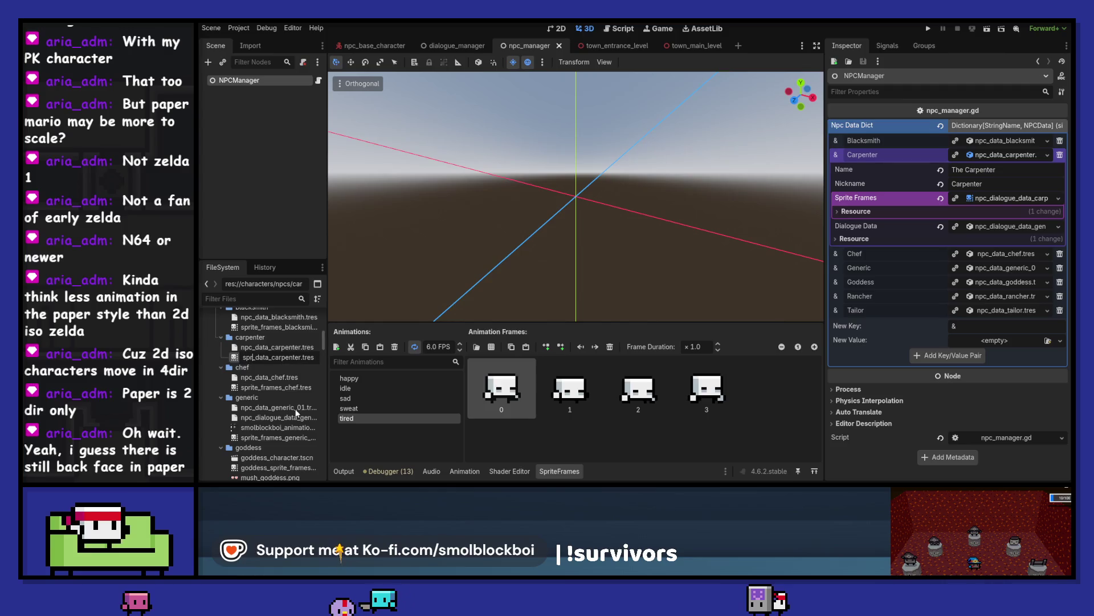
{"action": "key", "text": "Return"}
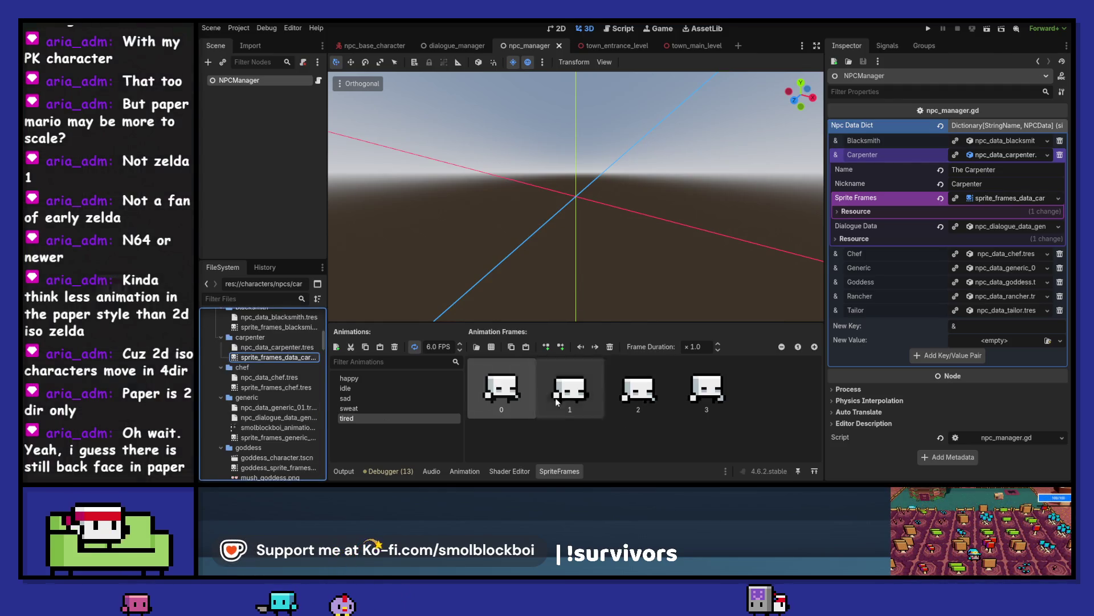
{"action": "left_click", "coordinate": [349, 378]}
Step: Give the happy animation the two yellow triangle frames from characters.png, removing its white frames
{"action": "left_click", "coordinate": [491, 347]}
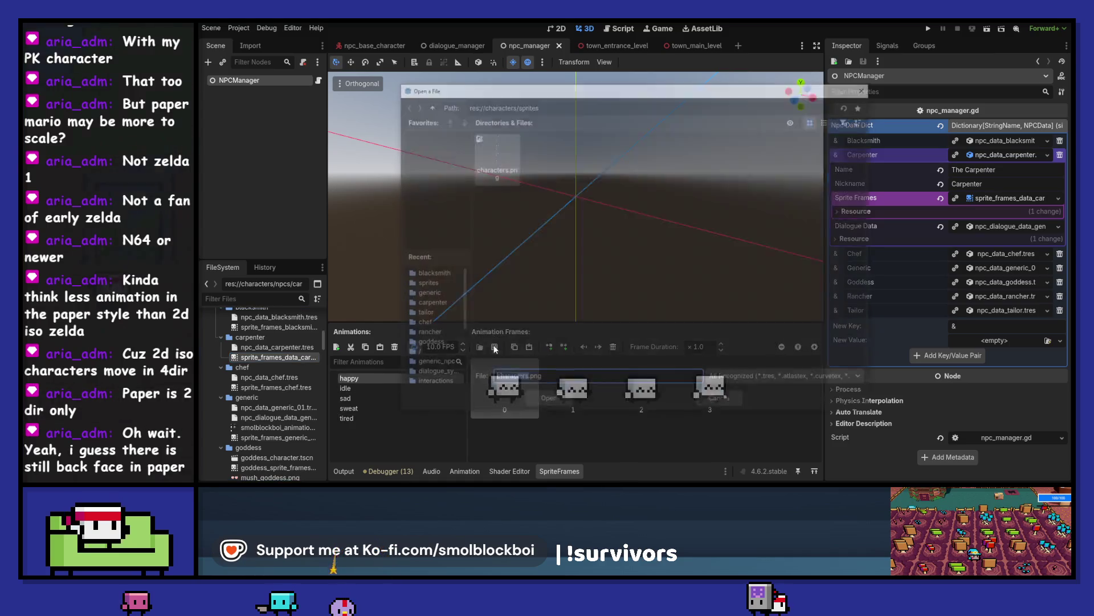
{"action": "double_click", "coordinate": [505, 151]}
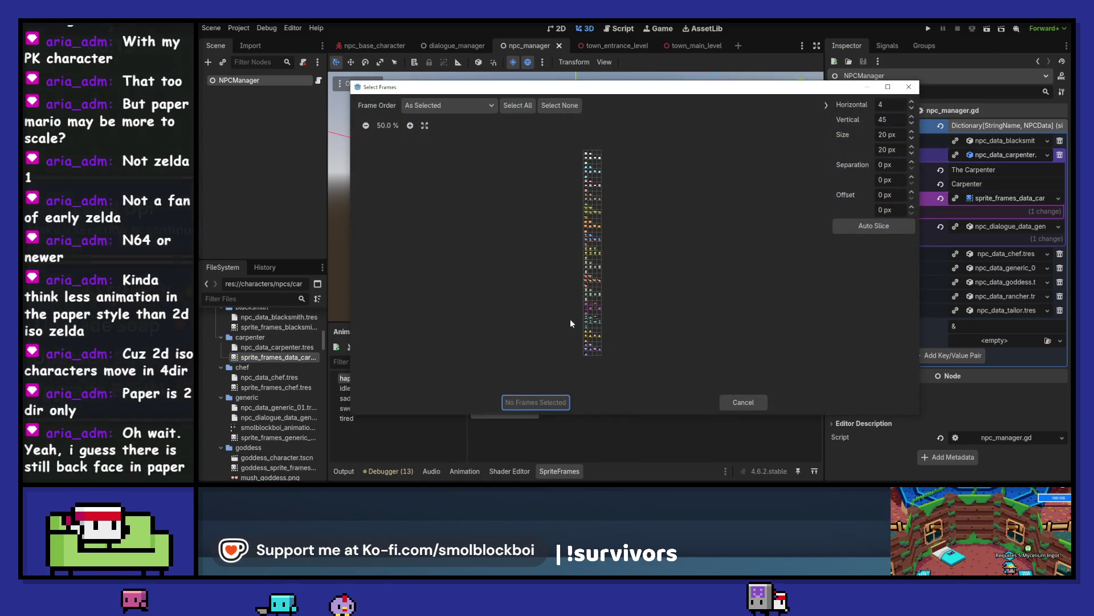
{"action": "scroll", "coordinate": [587, 329], "scroll_direction": "up", "scroll_amount": 10}
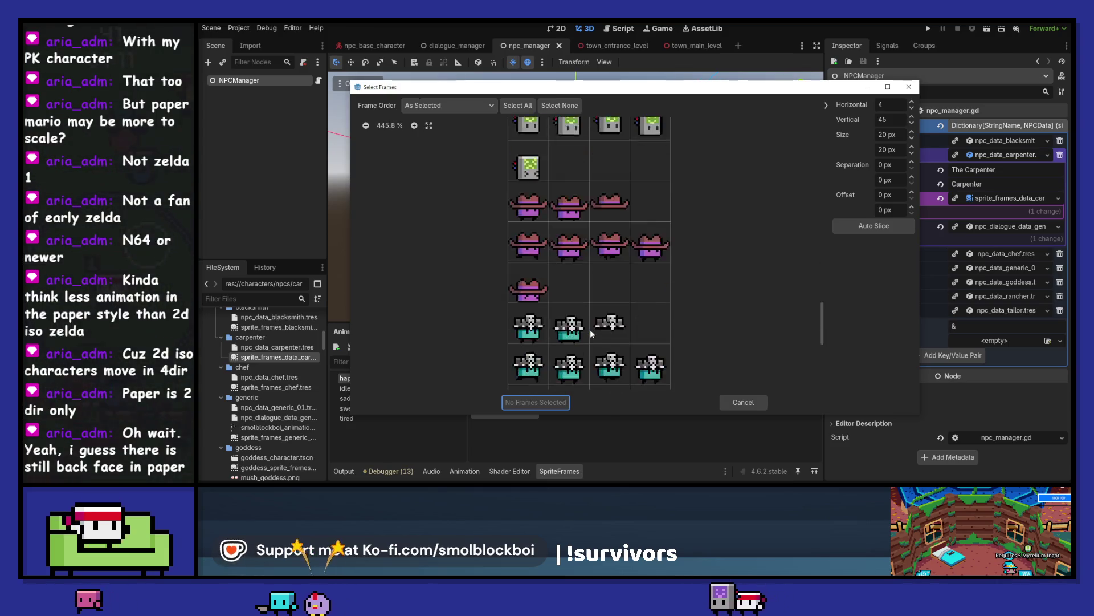
{"action": "scroll", "coordinate": [576, 282], "scroll_direction": "down", "scroll_amount": 8}
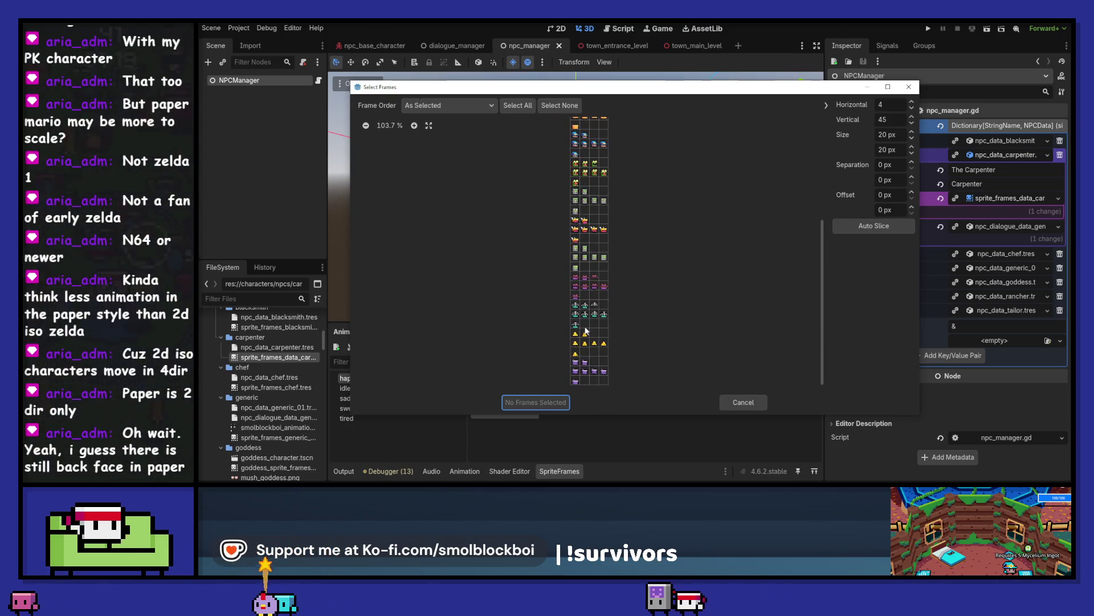
{"action": "scroll", "coordinate": [560, 349], "scroll_direction": "up", "scroll_amount": 8}
{"action": "scroll", "coordinate": [559, 345], "scroll_direction": "down", "scroll_amount": 5}
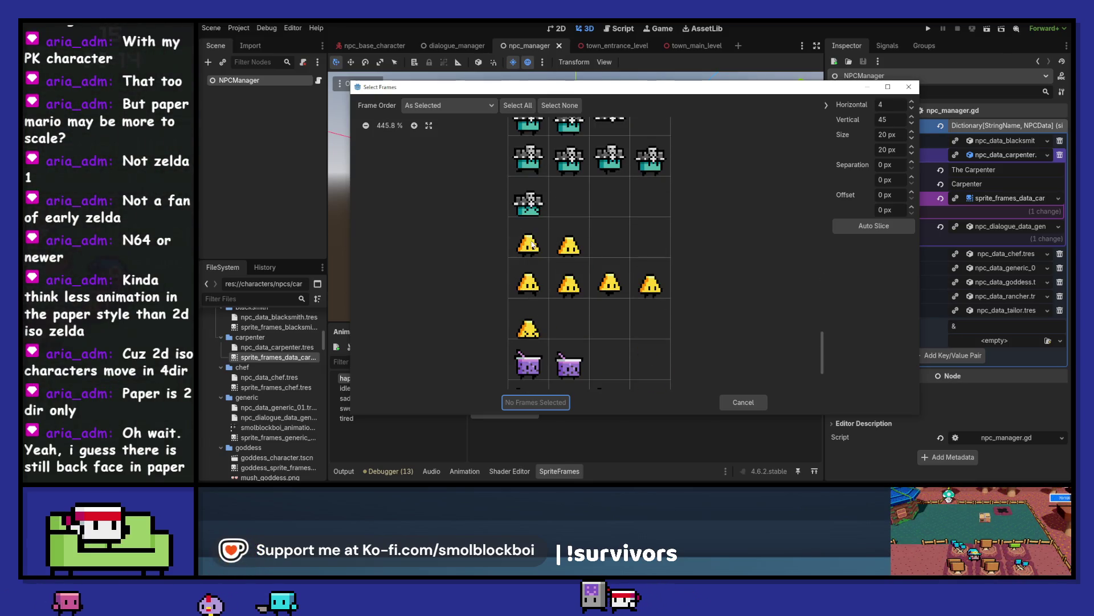
{"action": "left_click_drag", "start_coordinate": [528, 237], "coordinate": [569, 236]}
{"action": "left_click", "coordinate": [528, 402]}
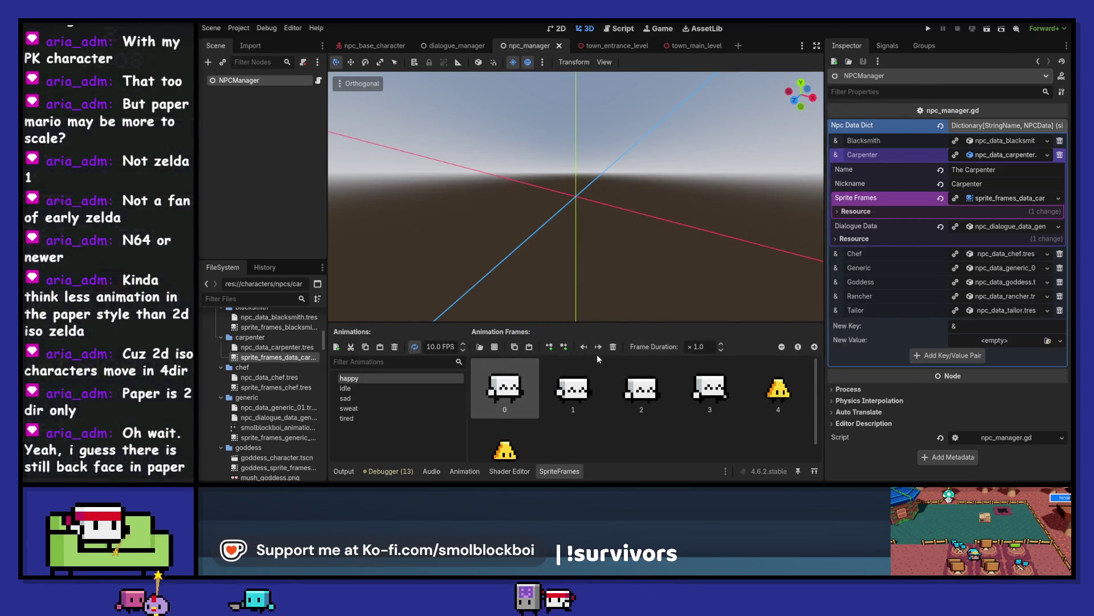
{"action": "left_click", "coordinate": [614, 346]}
{"action": "left_click", "coordinate": [614, 346]}
{"action": "left_click", "coordinate": [614, 346]}
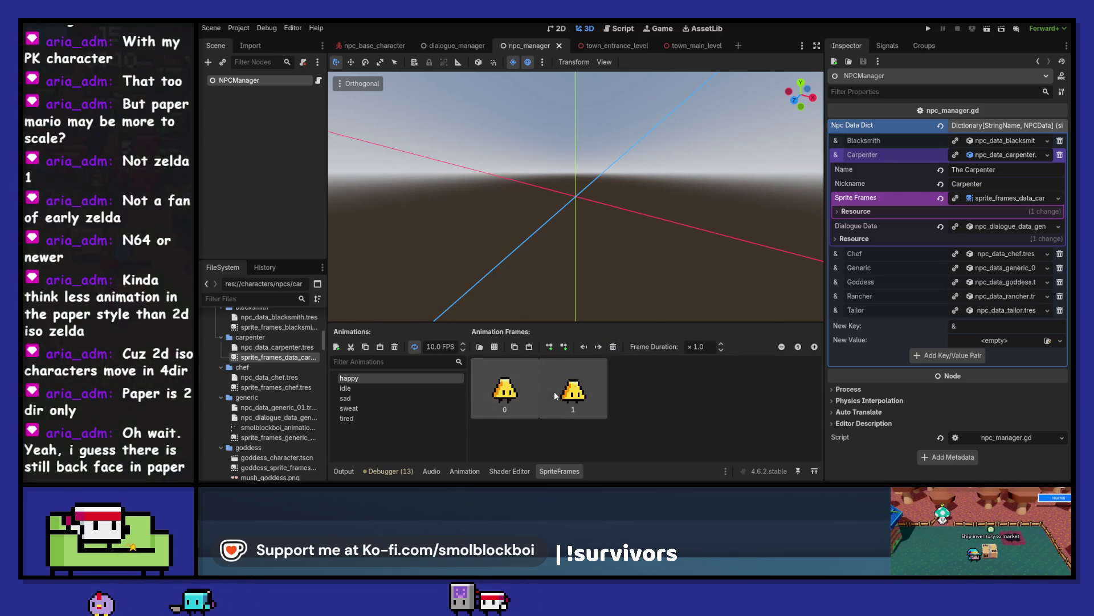
Step: Paste the yellow frames into idle and sad, deleting their old white frames
{"action": "left_click", "coordinate": [406, 389]}
{"action": "key", "text": "ctrl+v"}
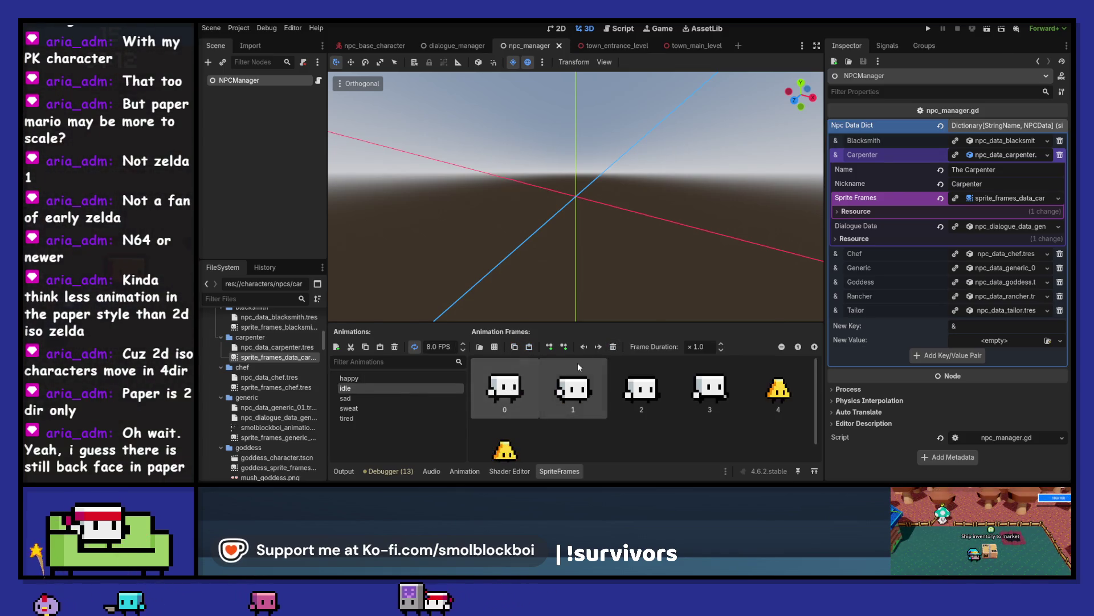
{"action": "left_click", "coordinate": [613, 347]}
{"action": "left_click", "coordinate": [613, 346]}
{"action": "left_click", "coordinate": [613, 347]}
{"action": "left_click", "coordinate": [613, 347]}
{"action": "left_click", "coordinate": [404, 397]}
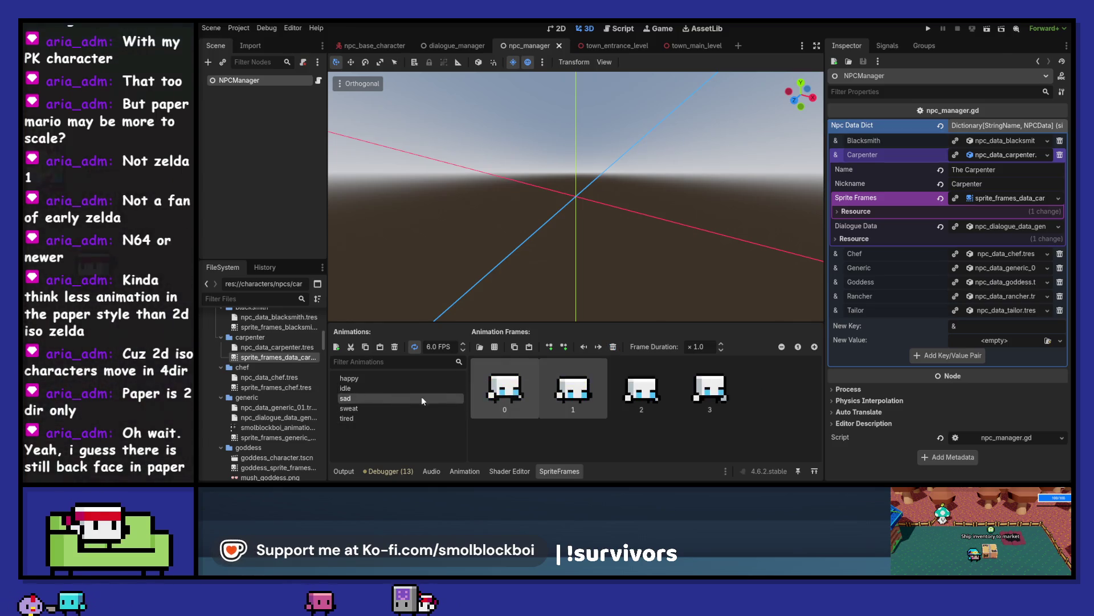
{"action": "key", "text": "ctrl+v"}
{"action": "left_click", "coordinate": [612, 346]}
{"action": "left_click", "coordinate": [613, 346]}
{"action": "left_click", "coordinate": [612, 347]}
Step: Replace the white frames in sweat and tired with the yellow ones, then collapse the Carpenter entry
{"action": "left_click", "coordinate": [403, 407]}
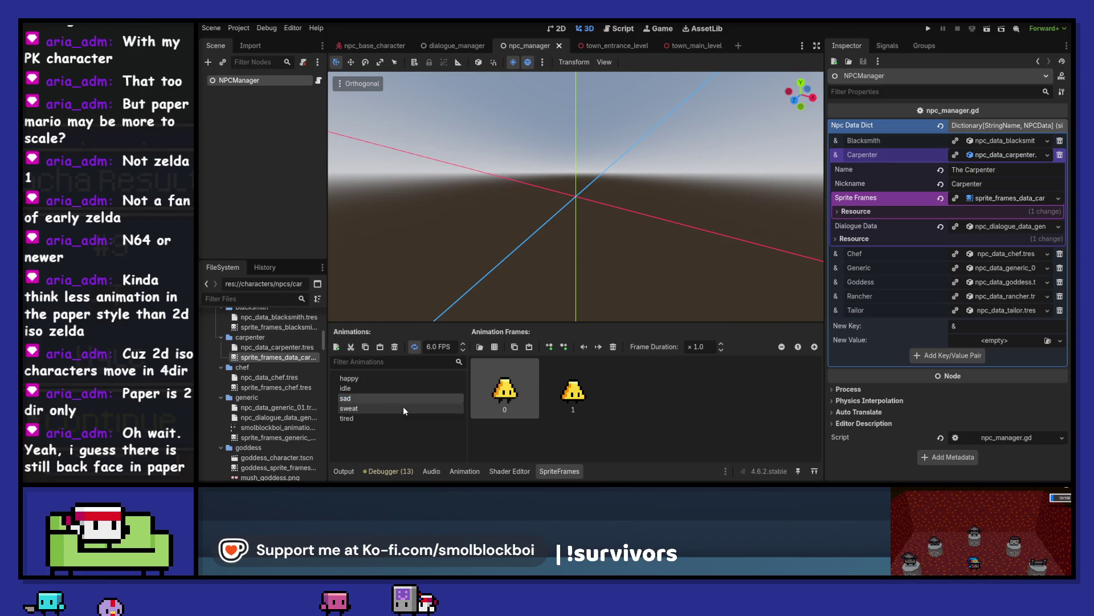
{"action": "left_click", "coordinate": [710, 391], "text": "shift"}
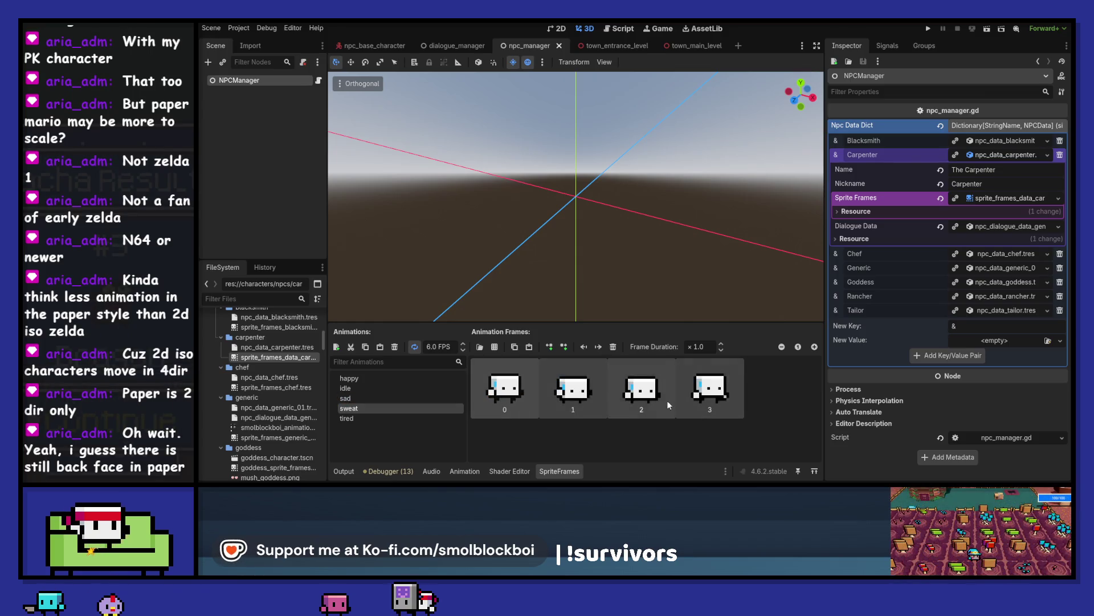
{"action": "key", "text": "Delete"}
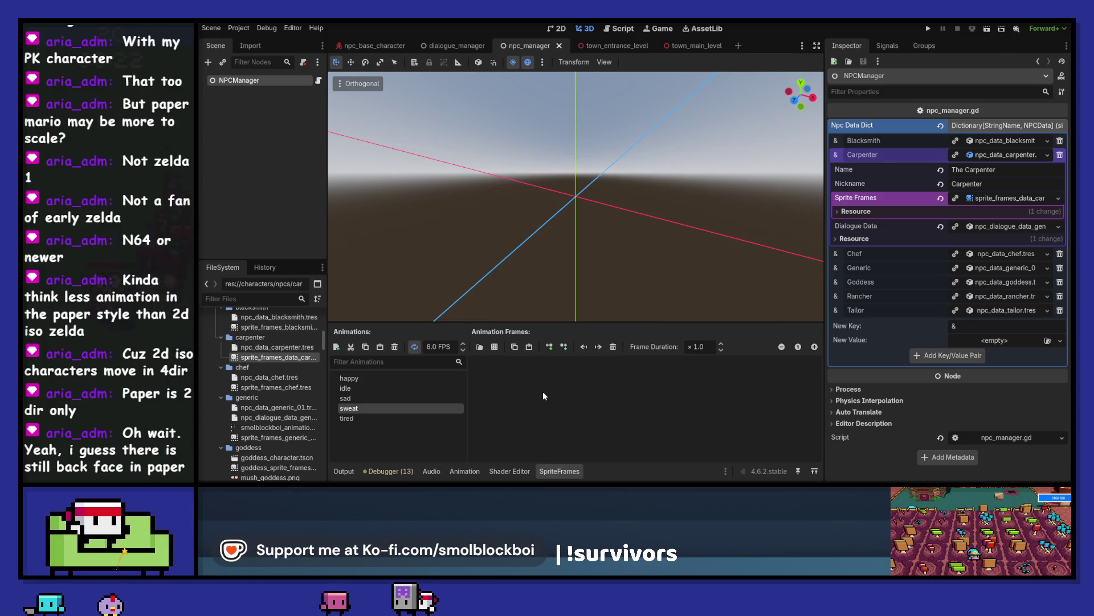
{"action": "key", "text": "ctrl+v"}
{"action": "left_click", "coordinate": [396, 418]}
{"action": "left_click", "coordinate": [614, 347]}
{"action": "left_click", "coordinate": [614, 347]}
{"action": "left_click", "coordinate": [614, 347]}
{"action": "left_click", "coordinate": [613, 347]}
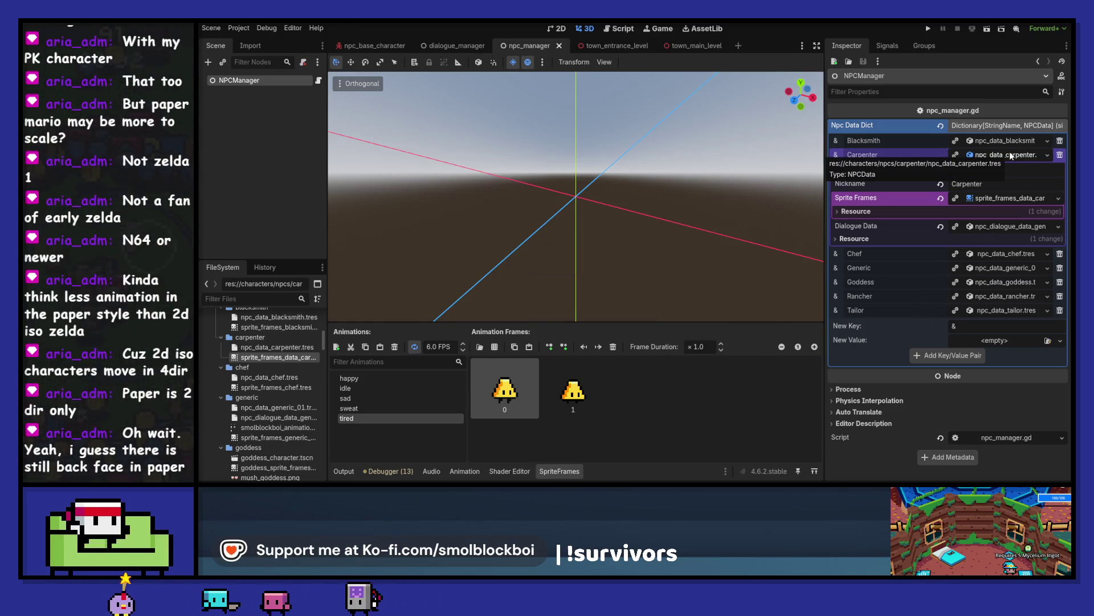
{"action": "left_click", "coordinate": [1008, 198]}
{"action": "left_click", "coordinate": [1015, 155]}
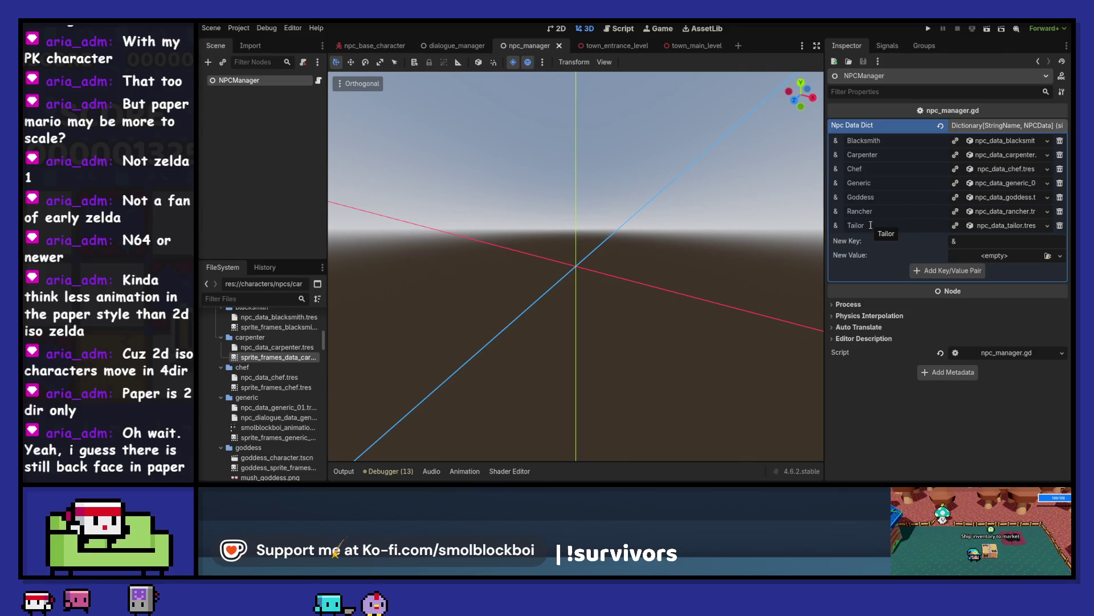
Step: Save the town_entrance_level scene and open the npc_base_character scene
{"action": "left_click", "coordinate": [610, 45]}
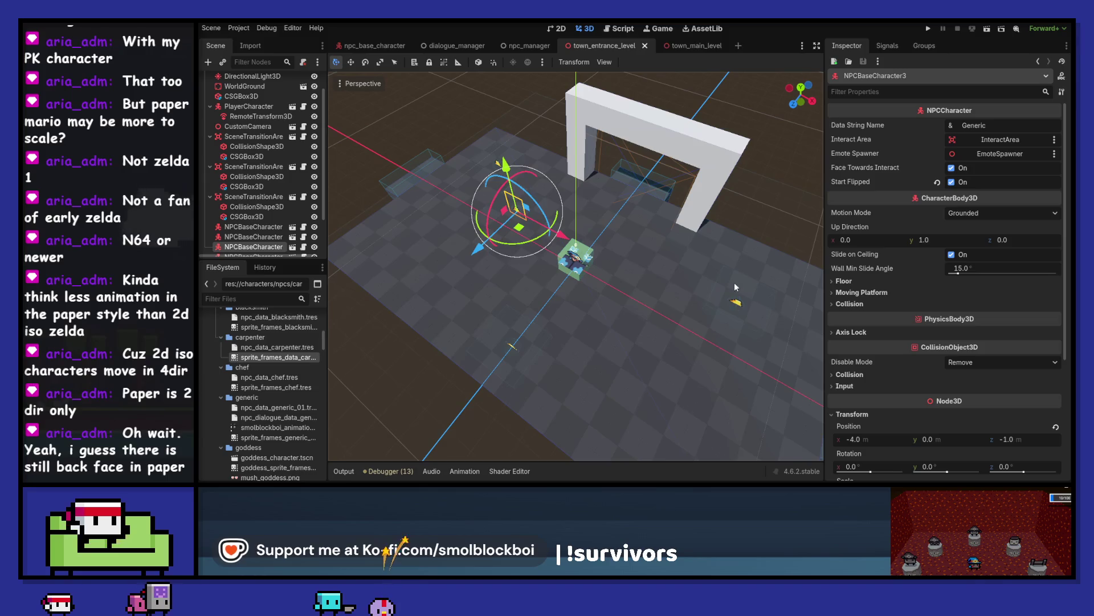
{"action": "left_click", "coordinate": [735, 305]}
{"action": "key", "text": "ctrl+s"}
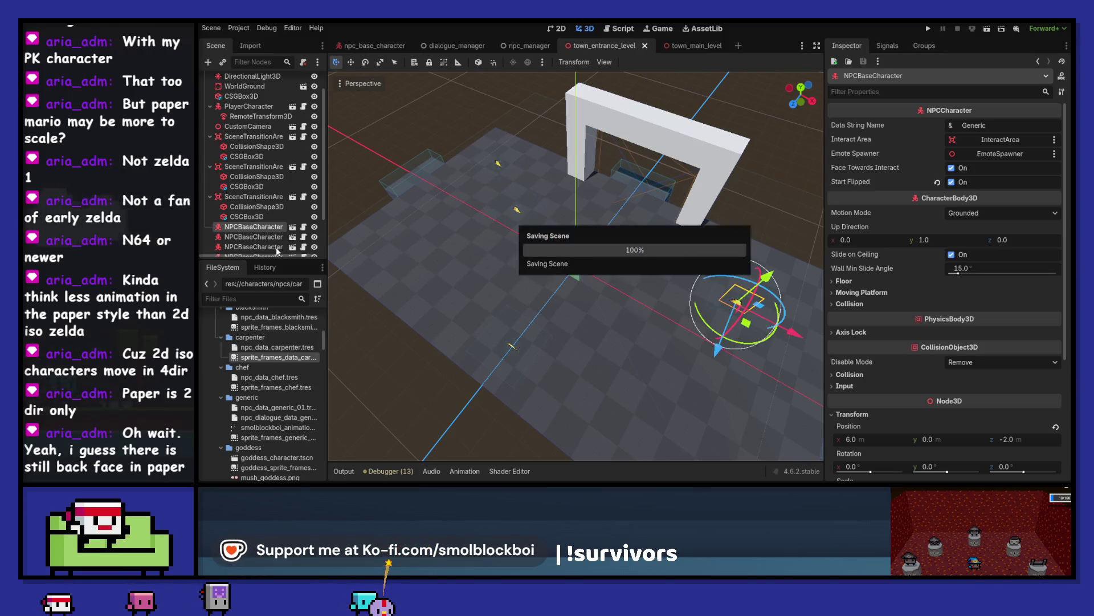
{"action": "left_click", "coordinate": [292, 237]}
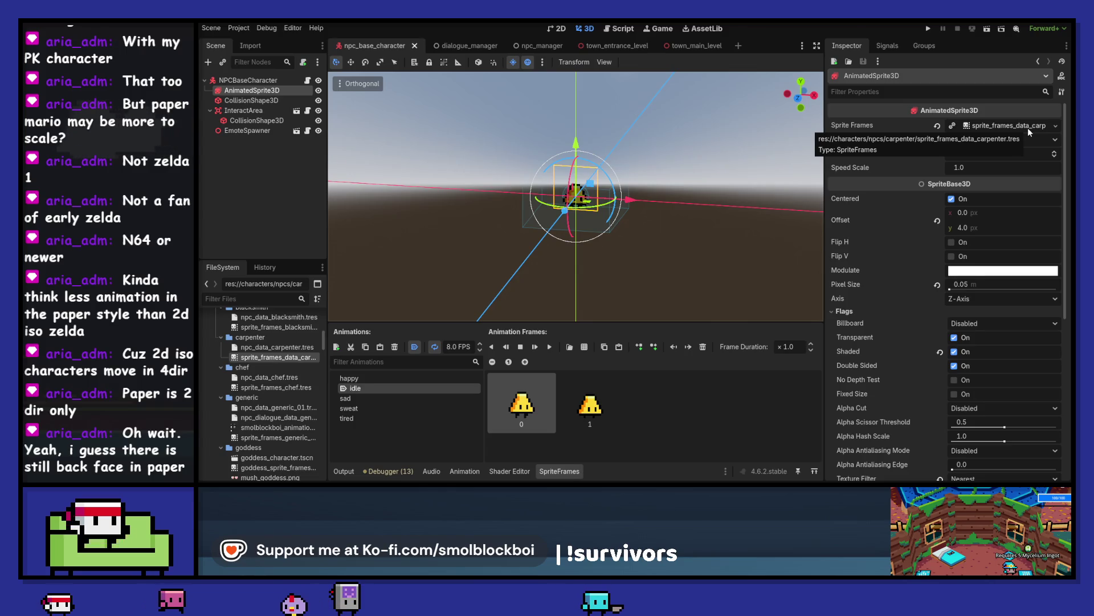
Step: Rename the Carpenter sprite file to sprite_frames_carpenter.tres
{"action": "left_click", "coordinate": [288, 357]}
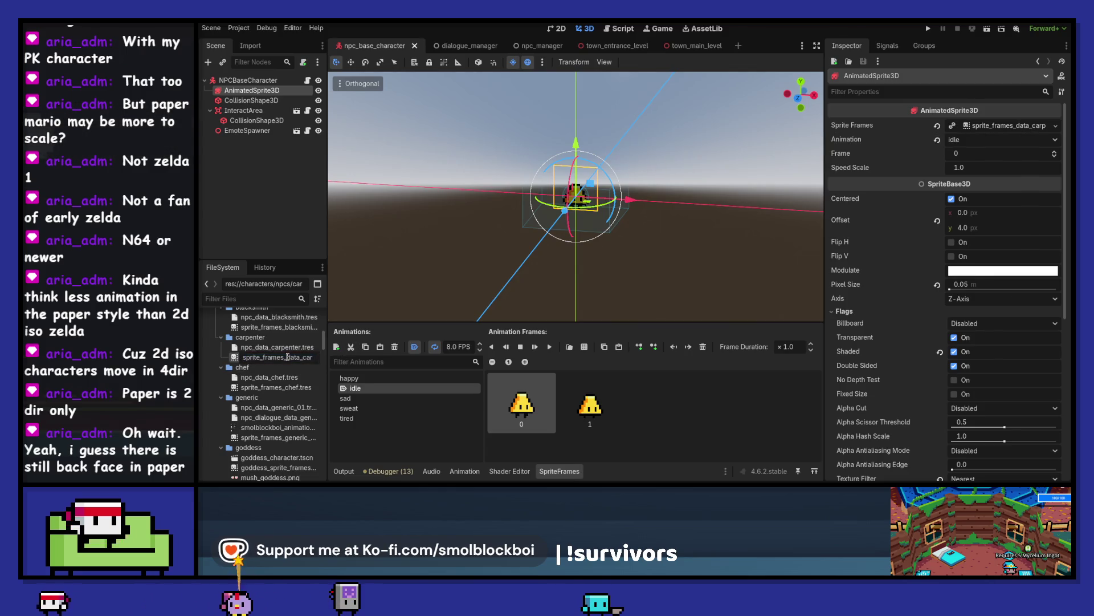
{"action": "key", "text": "BackSpace"}
{"action": "key", "text": "BackSpace"}
{"action": "key", "text": "BackSpace"}
{"action": "key", "text": "Return"}
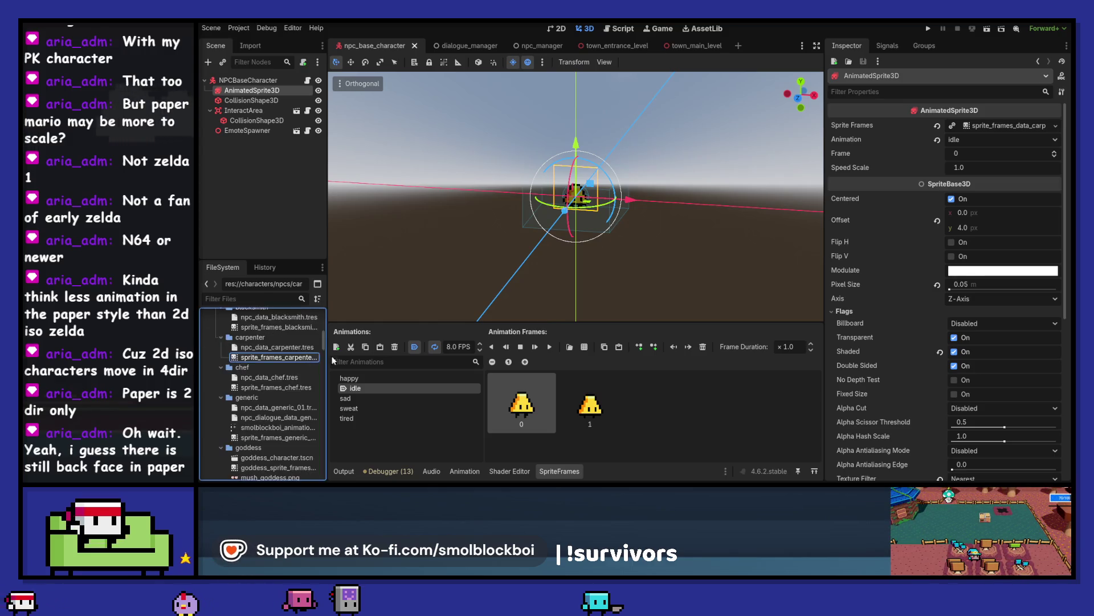
Step: Load sprite_frames_generic_01.tres as the base NPC's Sprite Frames, save, and run the game
{"action": "left_click", "coordinate": [1055, 126]}
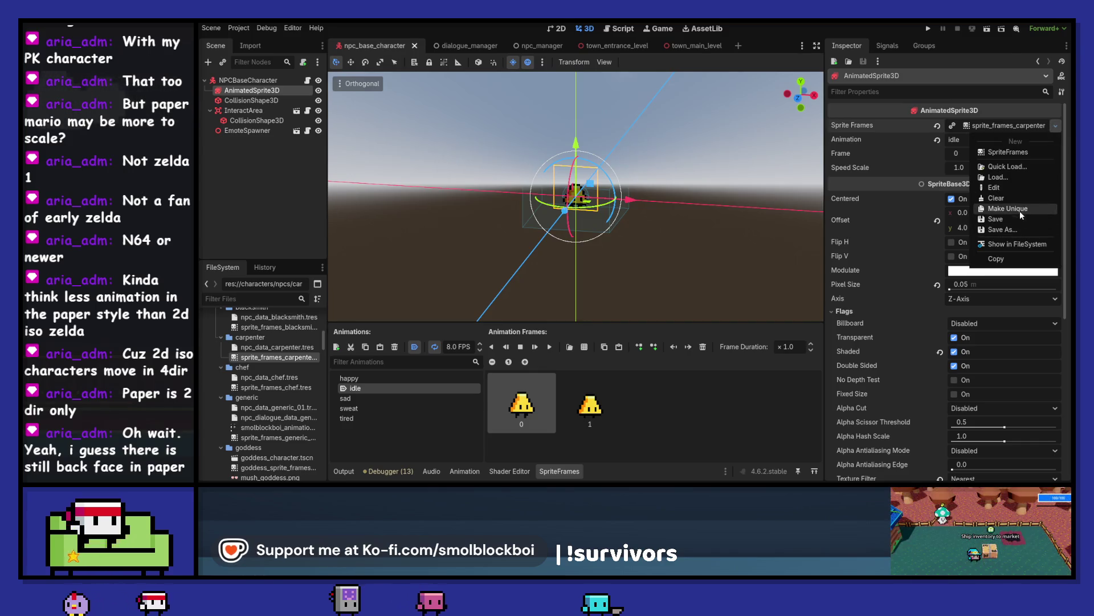
{"action": "left_click", "coordinate": [1014, 167]}
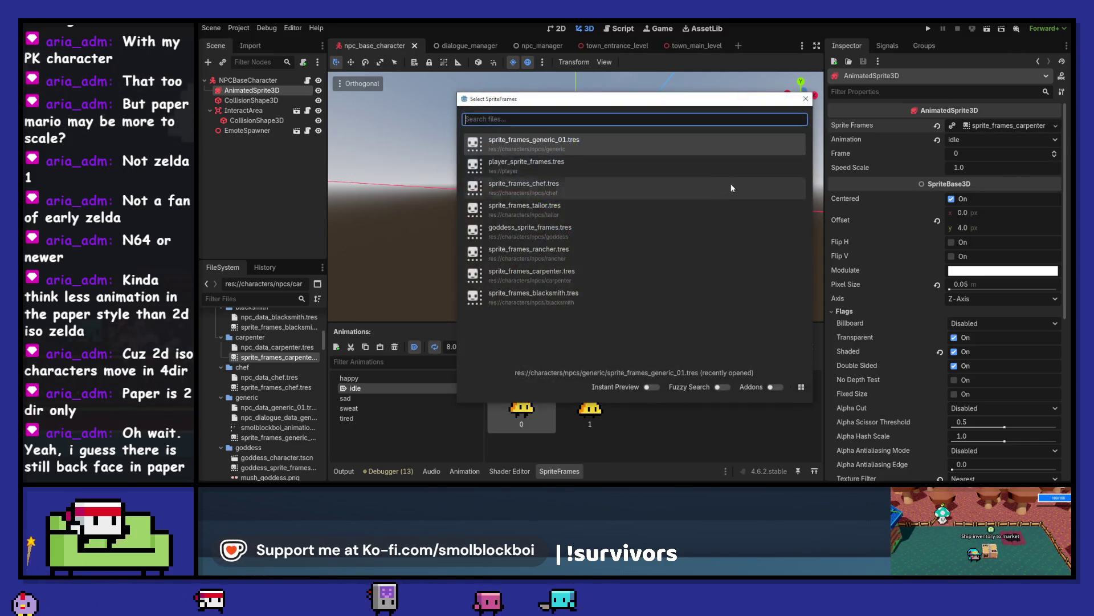
{"action": "key", "text": "Return"}
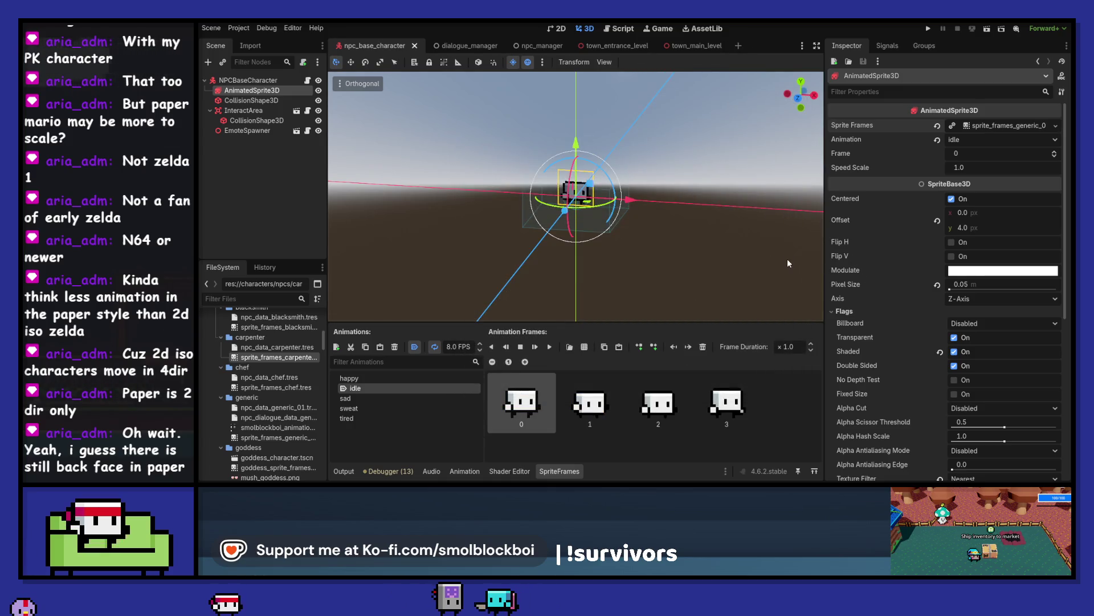
{"action": "left_click", "coordinate": [260, 80]}
{"action": "key", "text": "ctrl+s"}
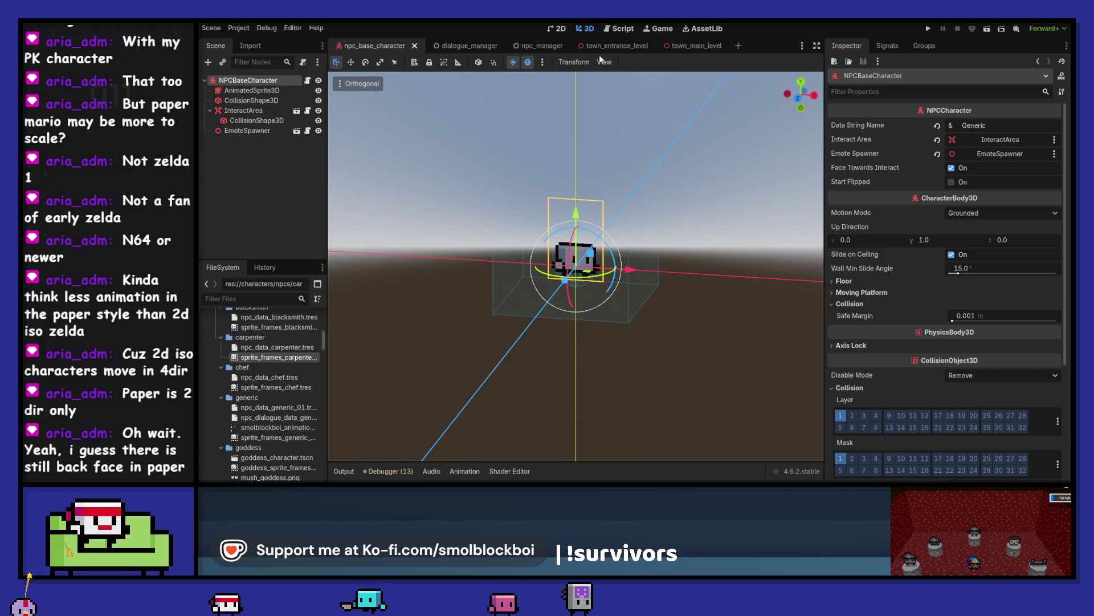
{"action": "left_click", "coordinate": [527, 46]}
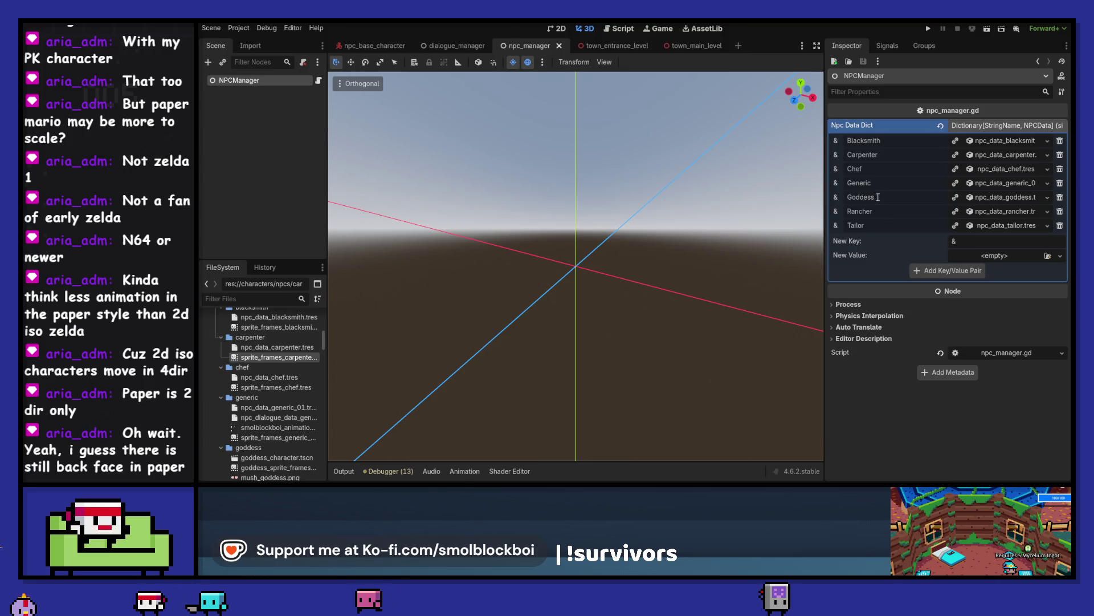
{"action": "key", "text": "F5"}
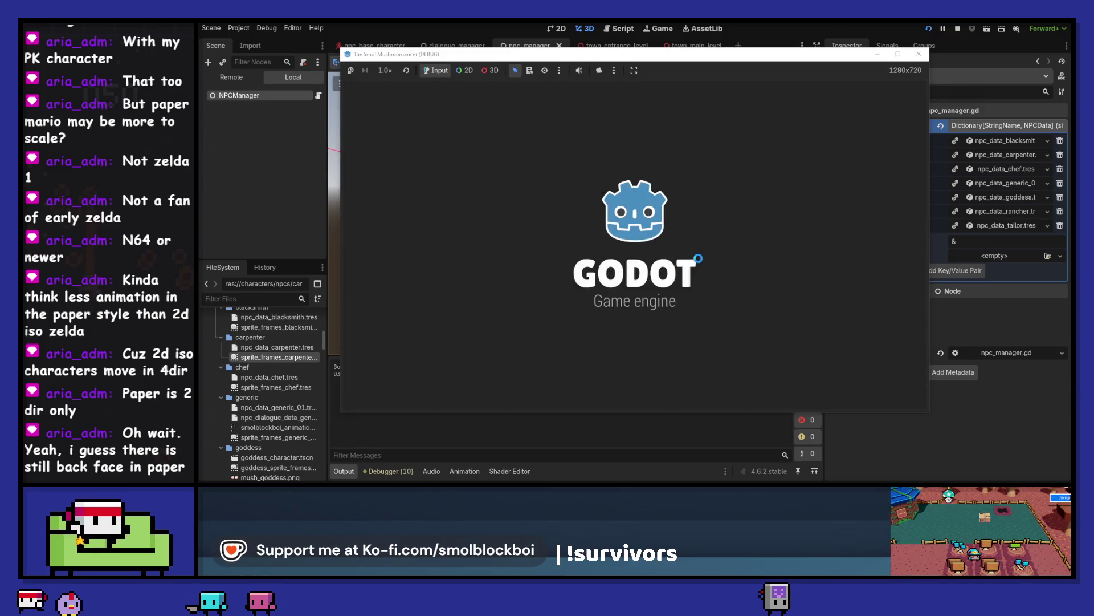
Step: Load a save, walk right past the Shipping Box, and talk to the first NPC
{"action": "left_click", "coordinate": [647, 293]}
{"action": "key", "text": "d"}
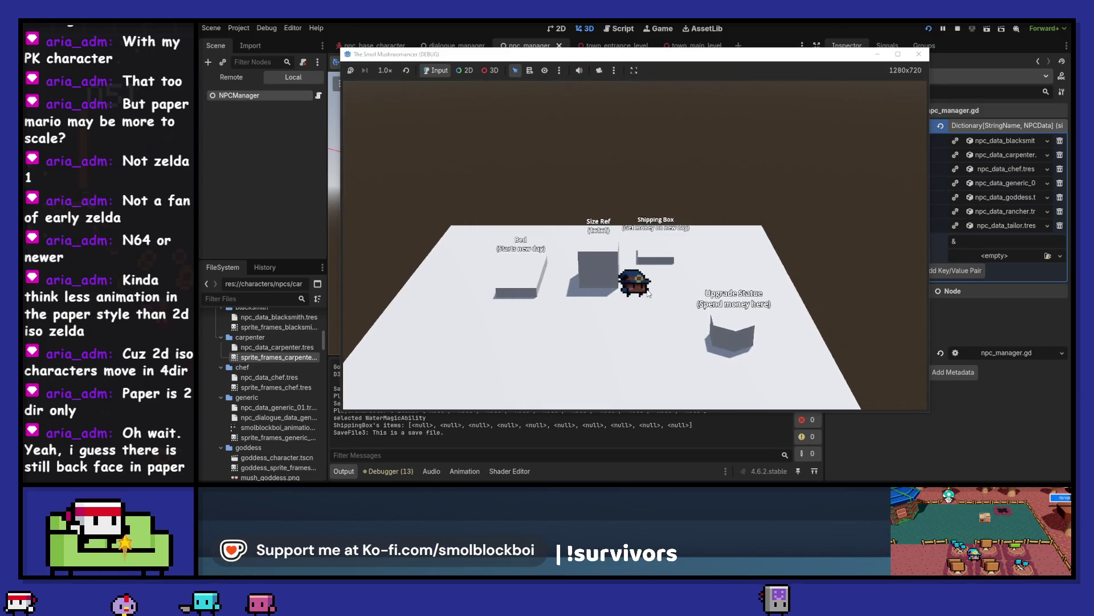
{"action": "key", "text": "d"}
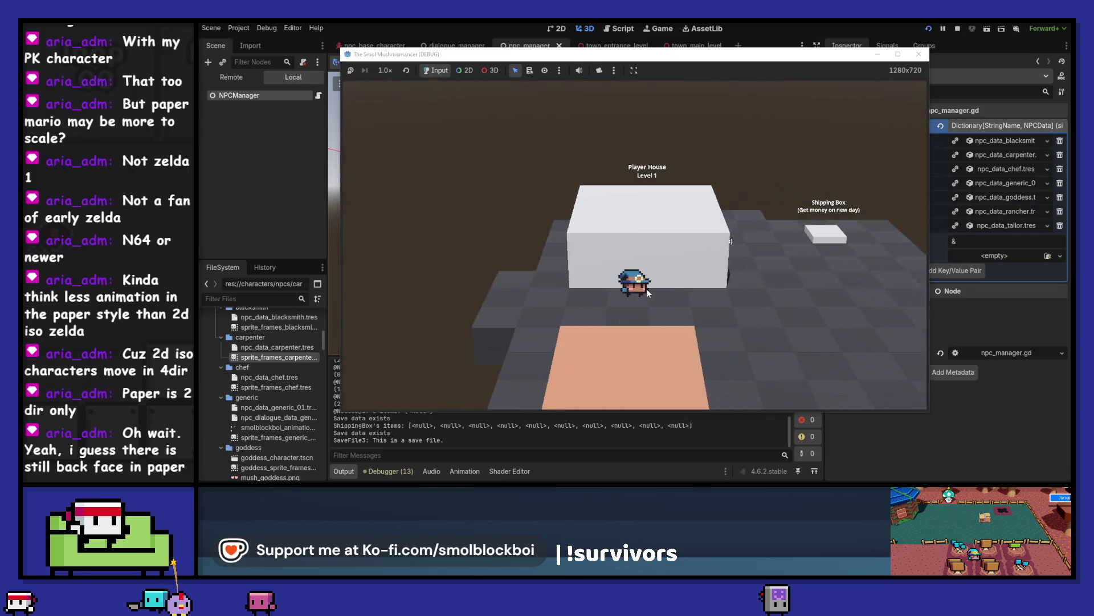
{"action": "key", "text": "d"}
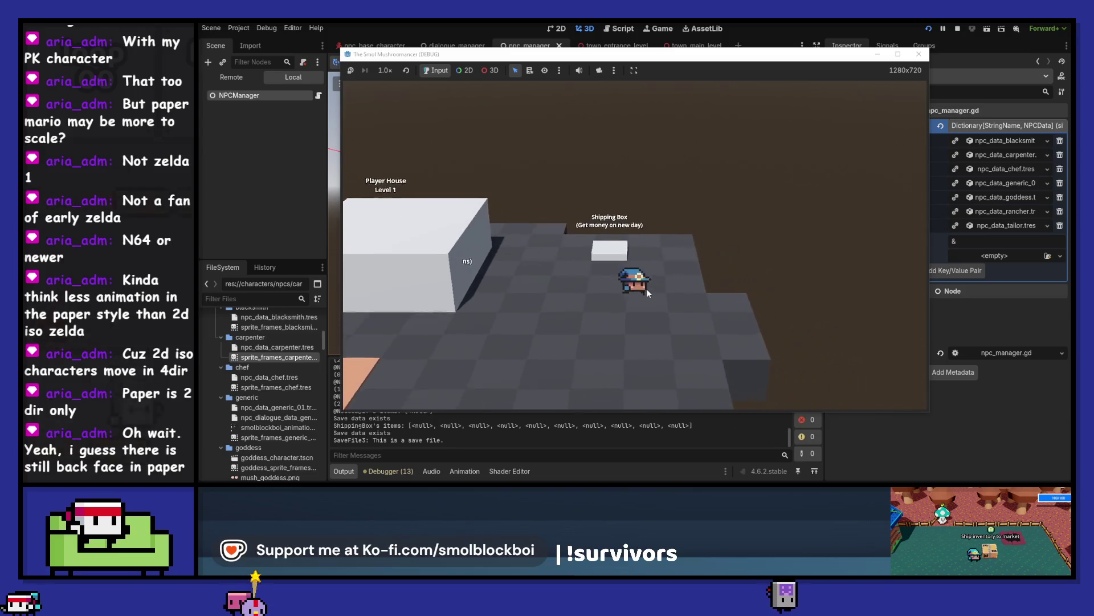
{"action": "key", "text": "d"}
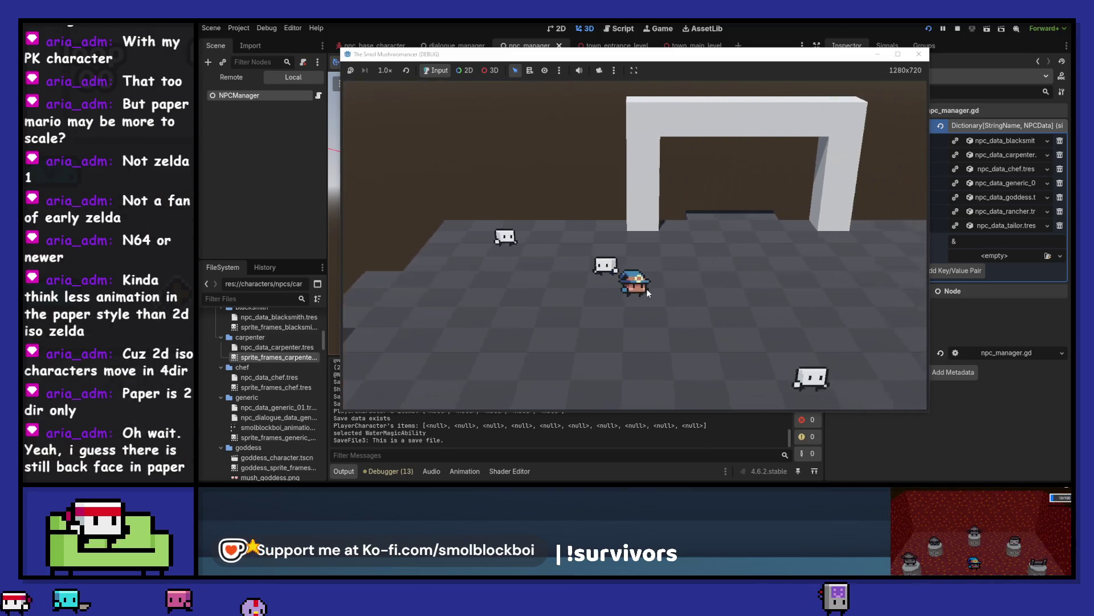
{"action": "key", "text": "e"}
{"action": "key", "text": "e"}
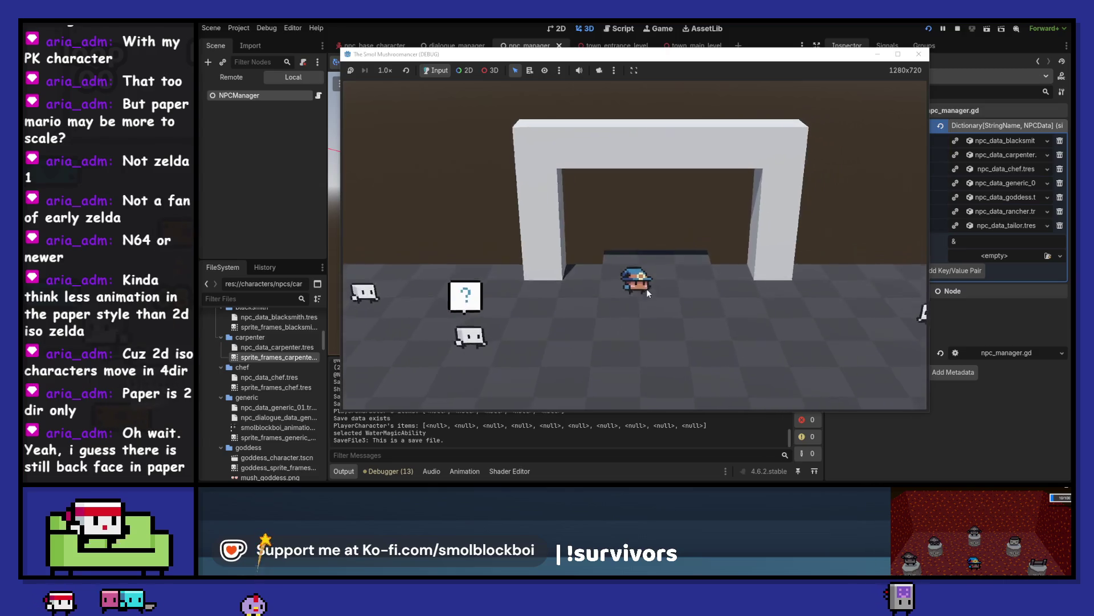
Step: Walk through town talking to the Carpenter and the Rancher, then close the game window
{"action": "key", "text": "w"}
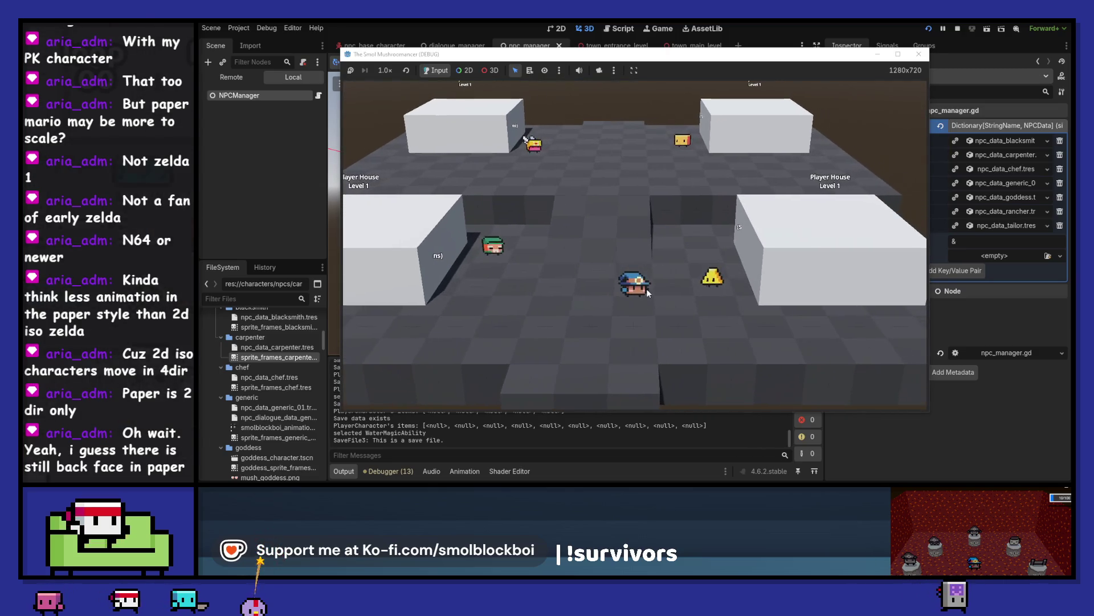
{"action": "key", "text": "d"}
{"action": "key", "text": "e"}
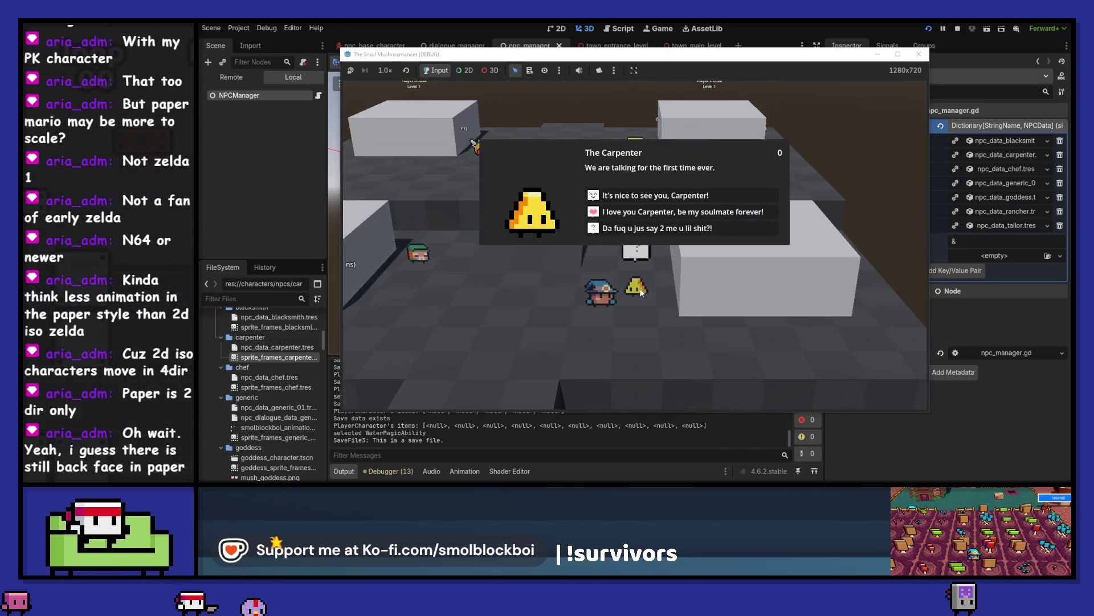
{"action": "key", "text": "e"}
{"action": "key", "text": "w"}
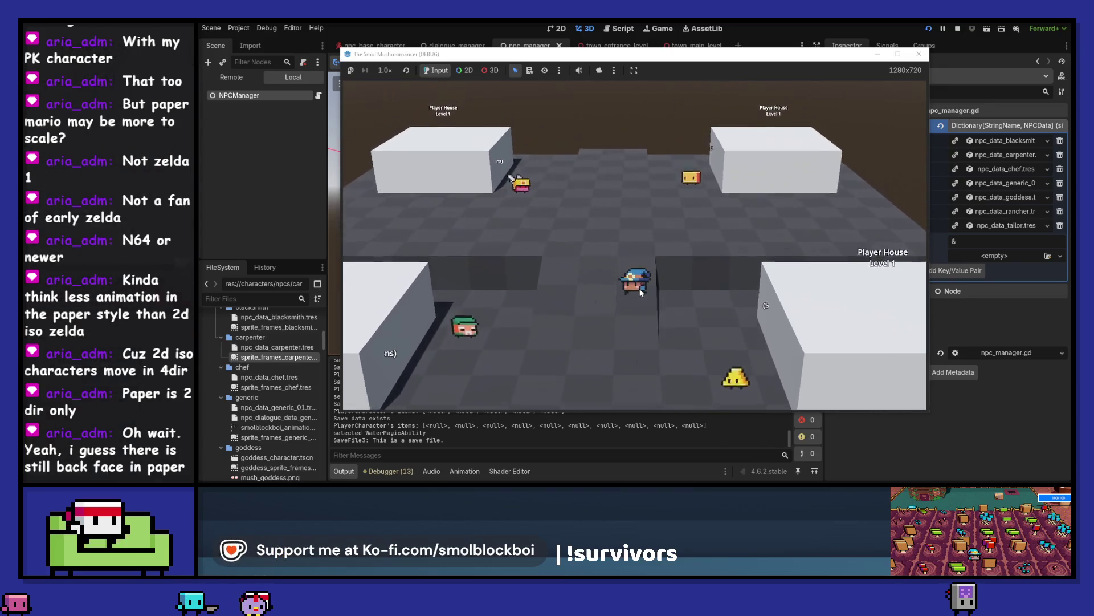
{"action": "key", "text": "w"}
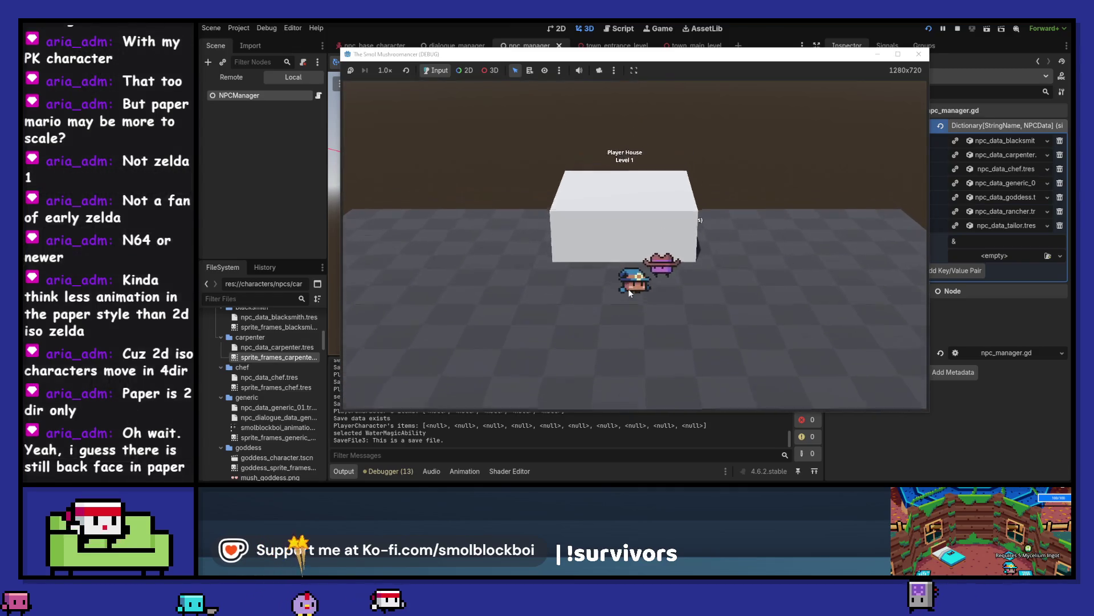
{"action": "key", "text": "e"}
{"action": "key", "text": "e"}
{"action": "key", "text": "s"}
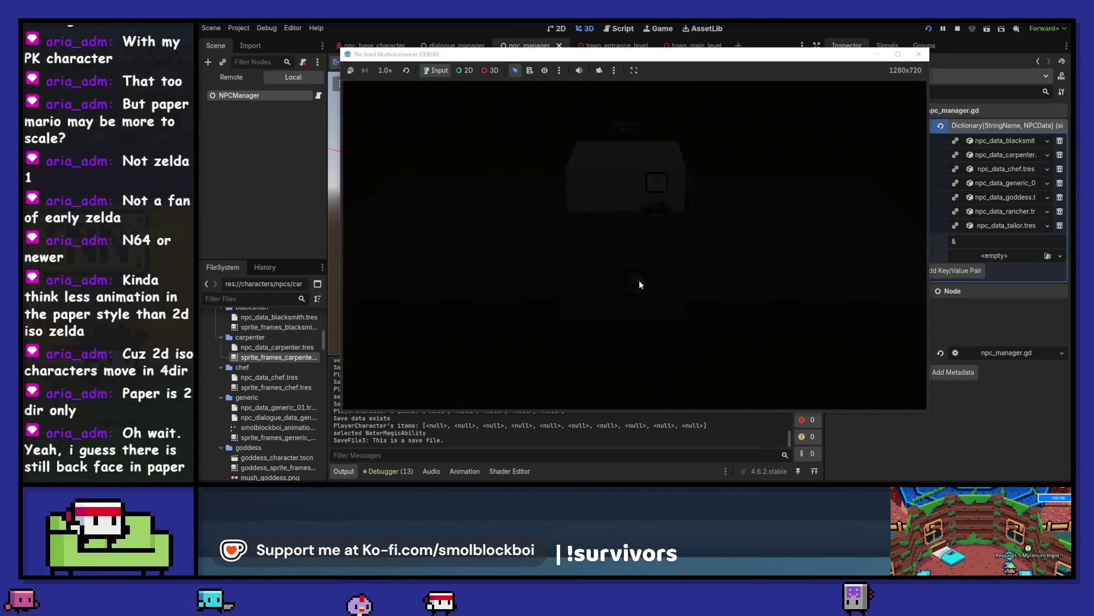
{"action": "key", "text": "w"}
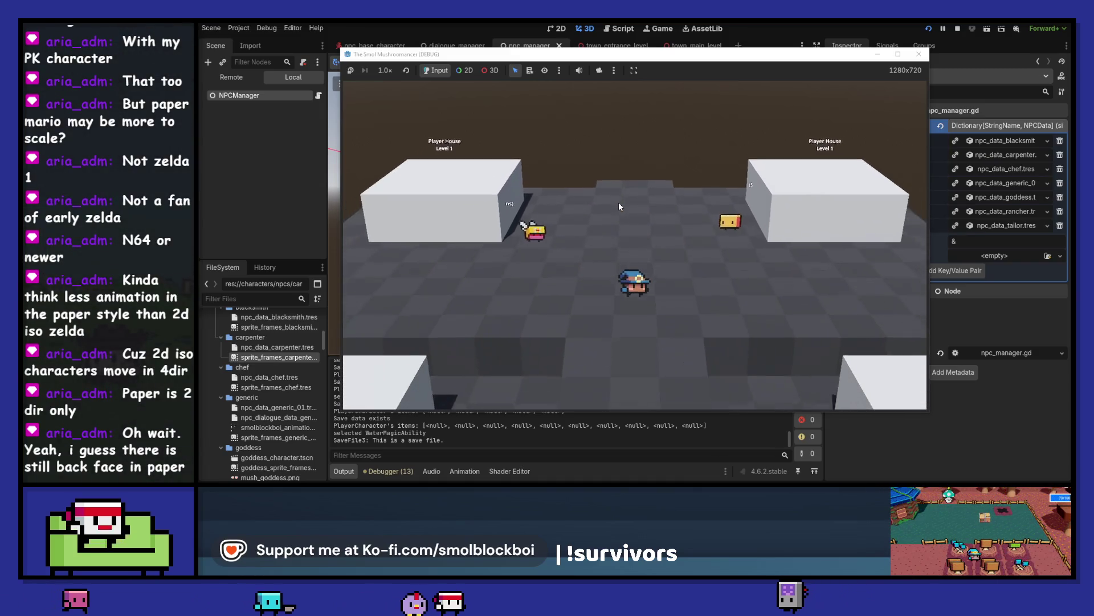
{"action": "key", "text": "s"}
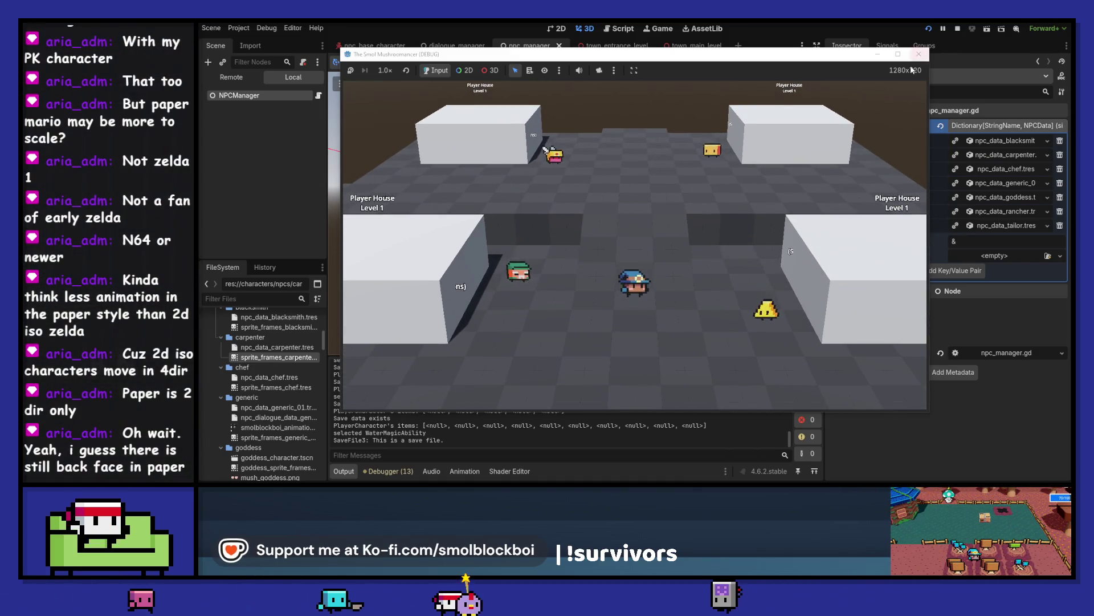
{"action": "left_click", "coordinate": [929, 56]}
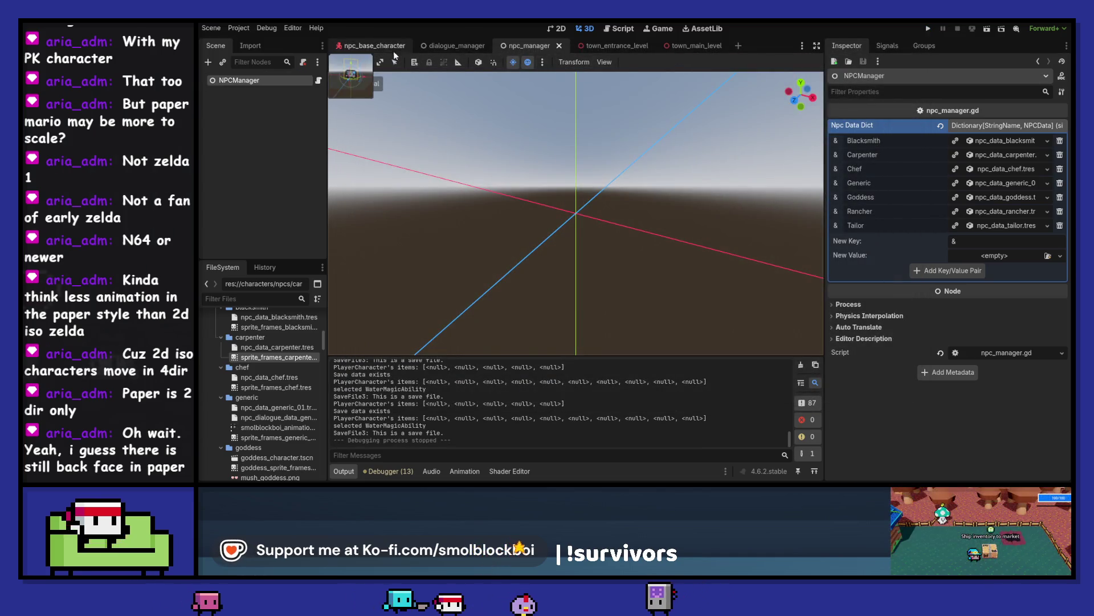
Step: Save npc_base_character, check the Blacksmith's data in npc_manager, and open npc_manager.gd
{"action": "left_click", "coordinate": [378, 47]}
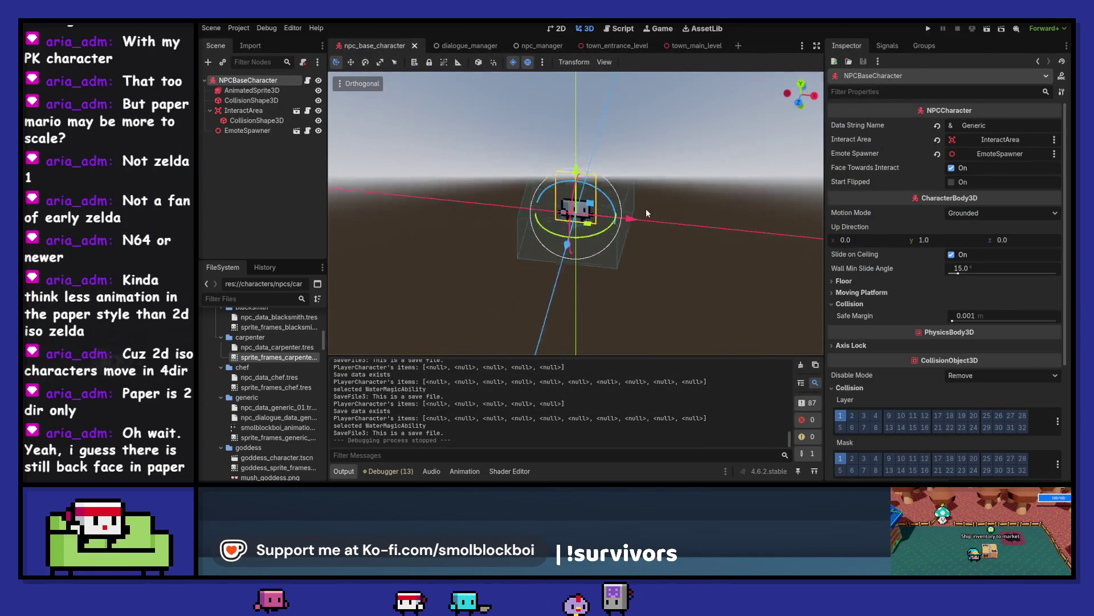
{"action": "key", "text": "ctrl+s"}
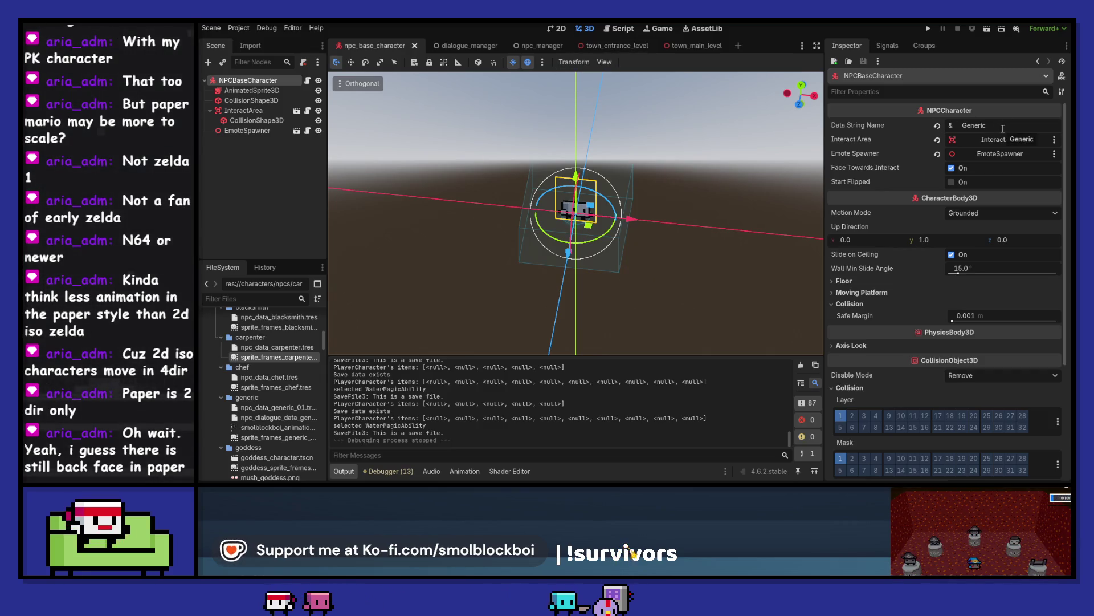
{"action": "left_click", "coordinate": [539, 47]}
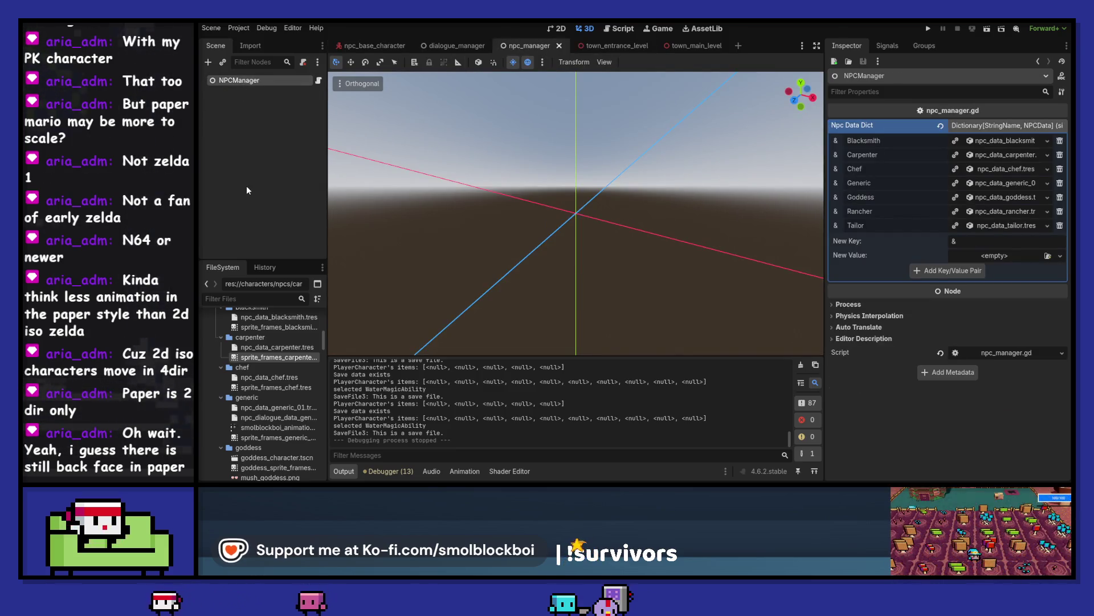
{"action": "left_click", "coordinate": [1003, 141]}
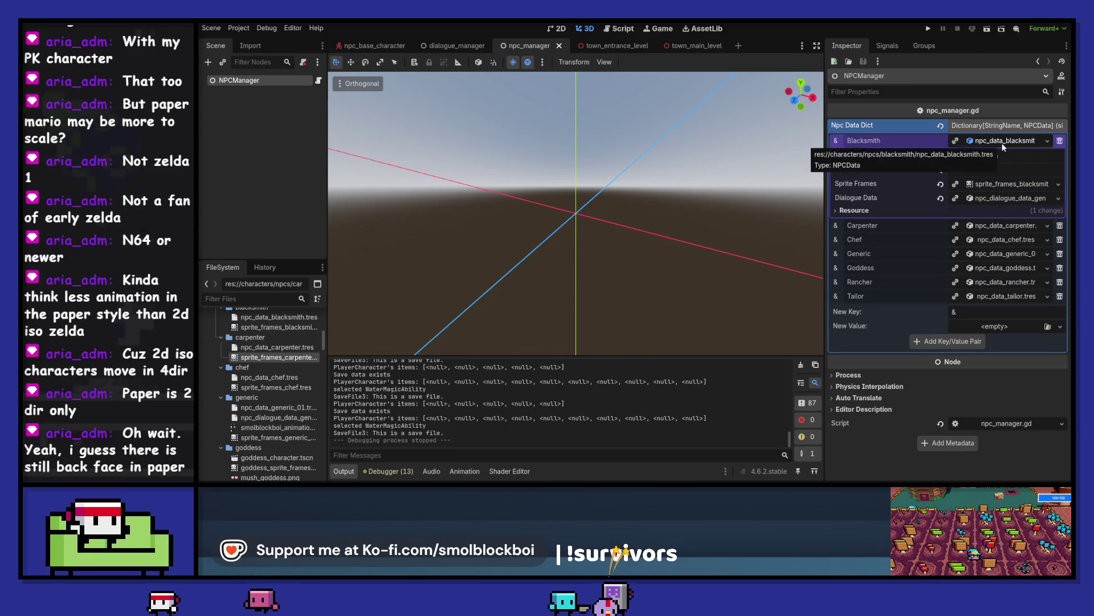
{"action": "left_click", "coordinate": [1003, 141]}
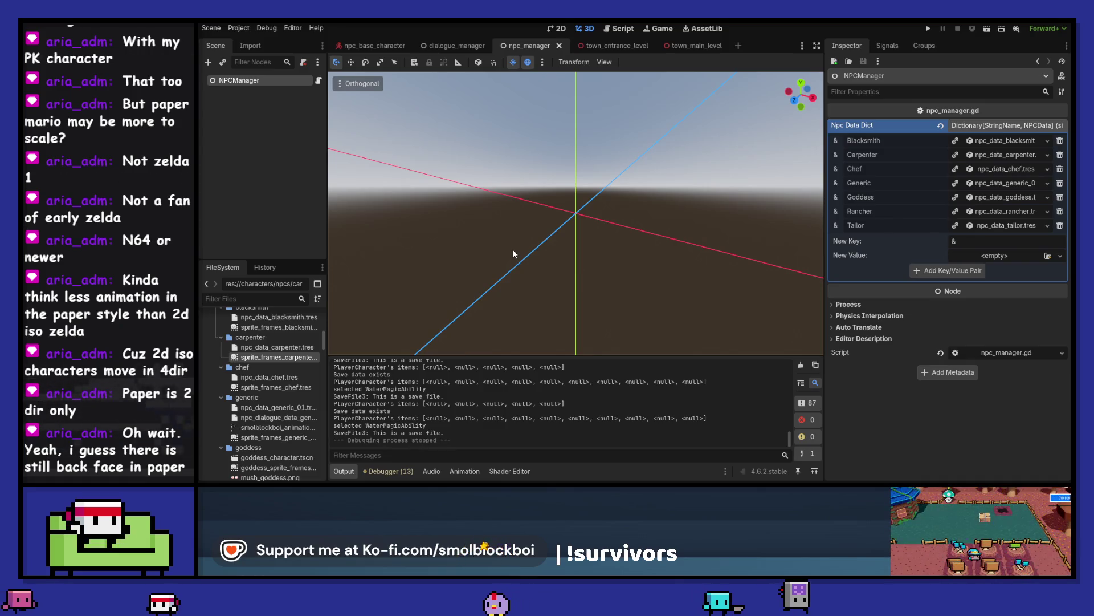
{"action": "left_click", "coordinate": [317, 81]}
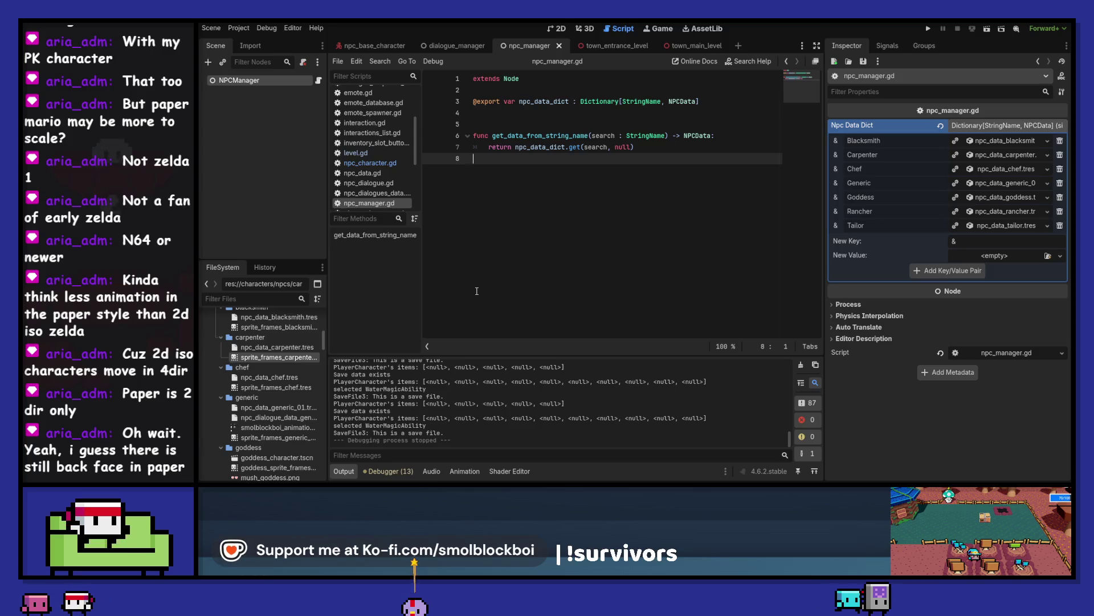
Step: Write func _on_end_of_day() -> void with a for loop over npc_data_dict printing i
{"action": "key", "text": "Return"}
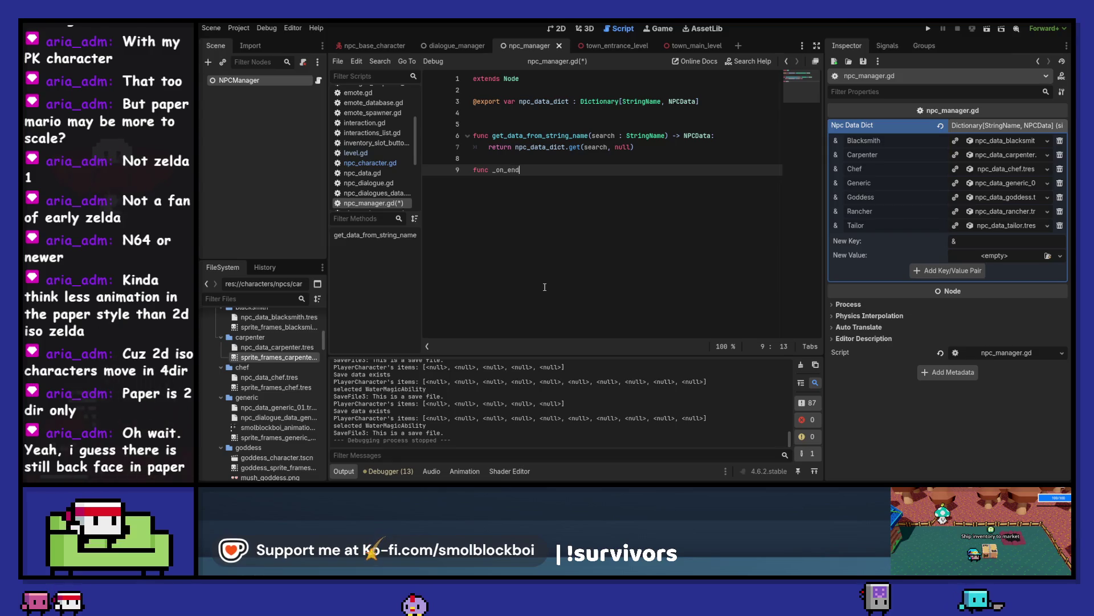
{"action": "type", "text": "_of_day"}
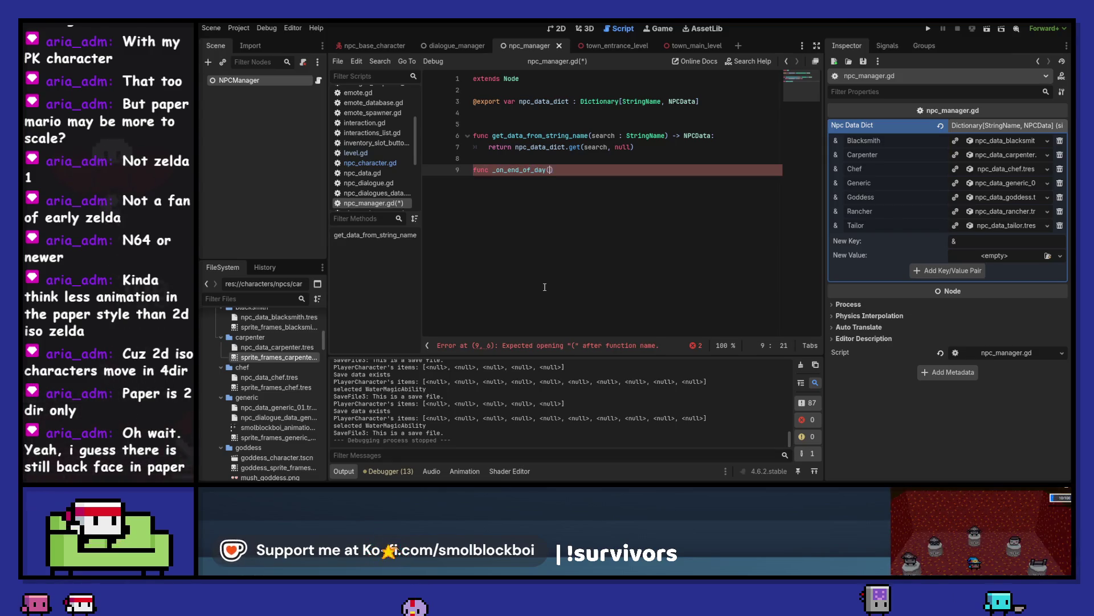
{"action": "type", "text": "()"}
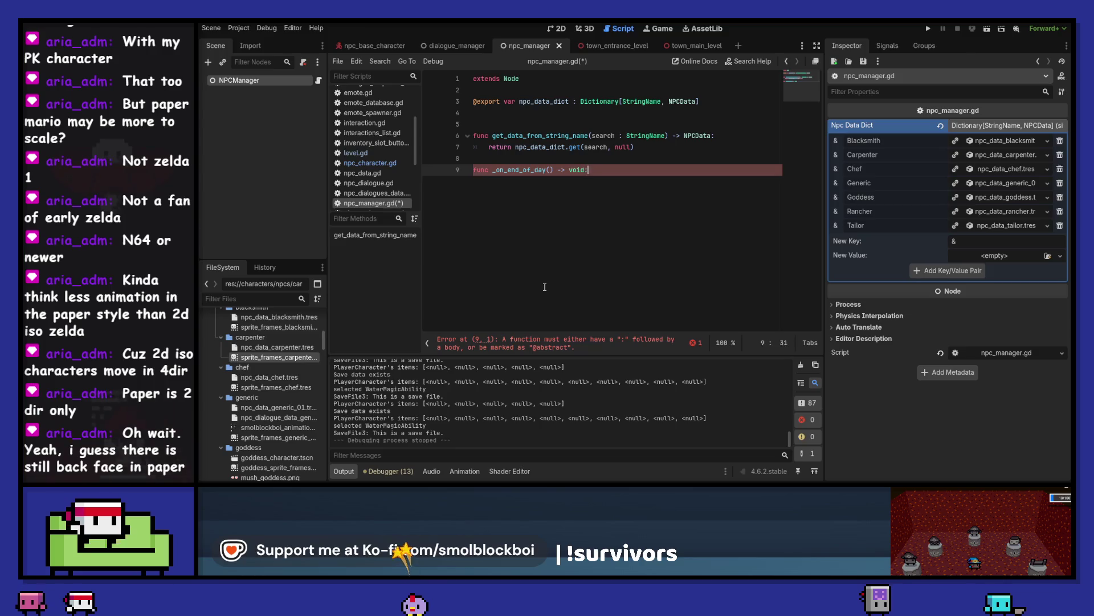
{"action": "key", "text": "Return"}
{"action": "type", "text": "for "}
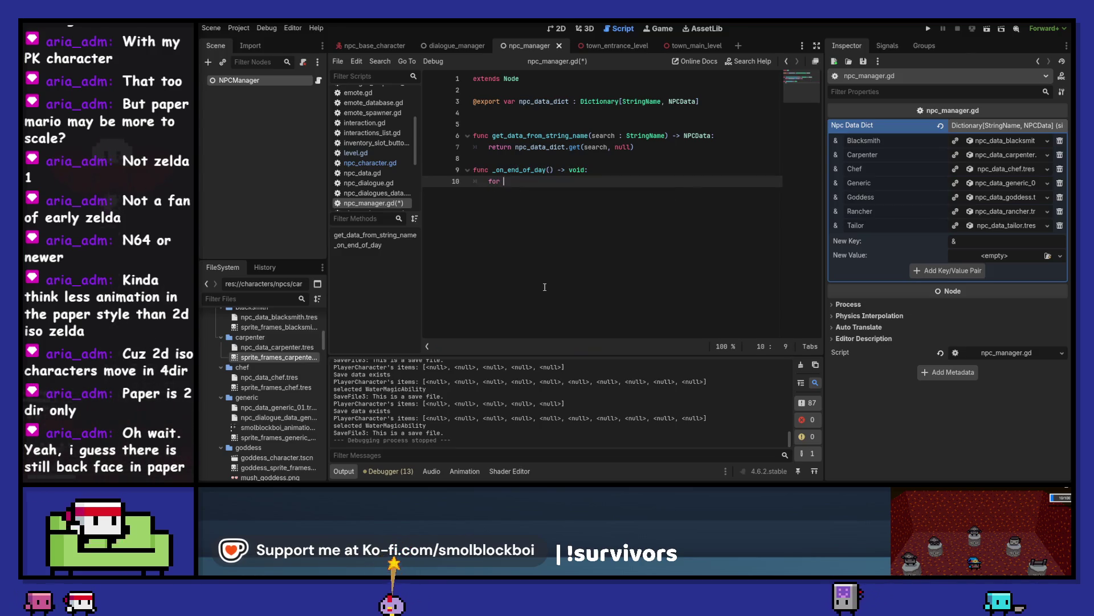
{"action": "type", "text": "i in npc:"}
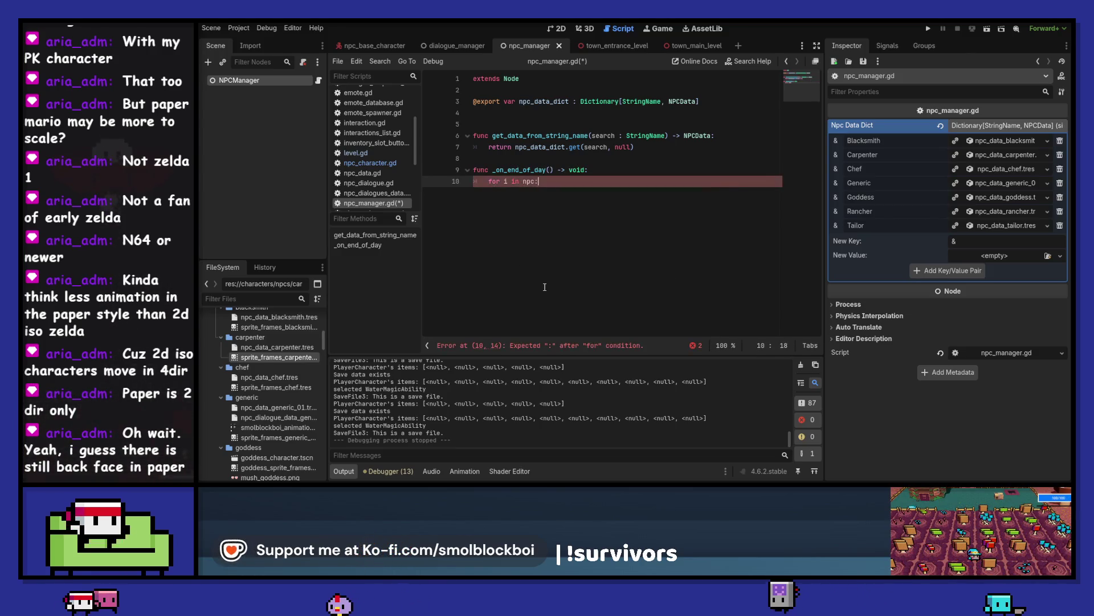
{"action": "type", "text": "d"}
{"action": "key", "text": "Return"}
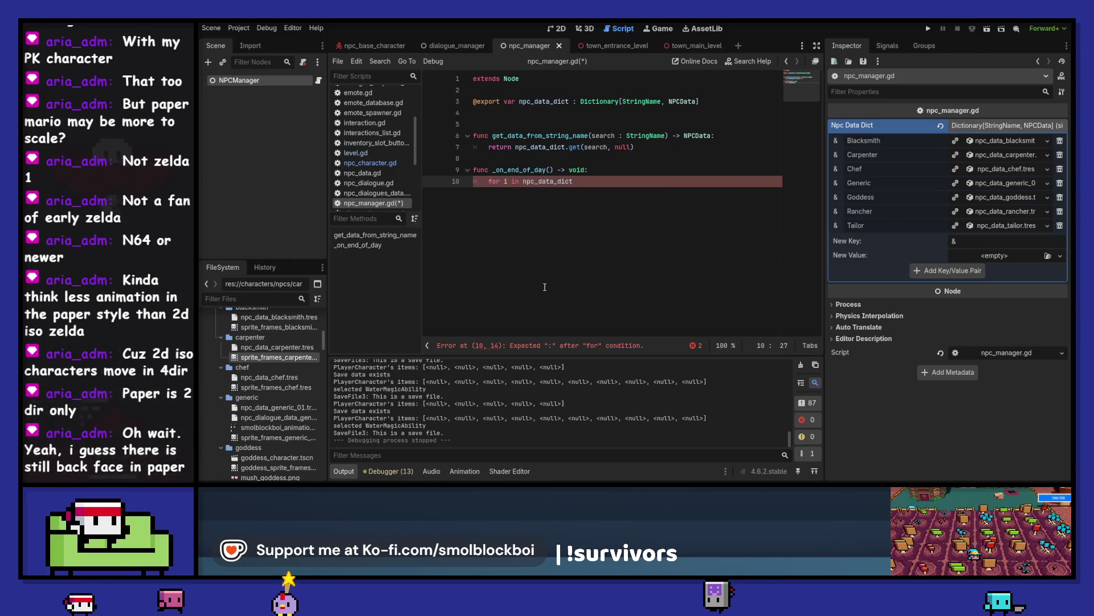
{"action": "type", "text": ":"}
{"action": "key", "text": "Return"}
{"action": "type", "text": "print(i"}
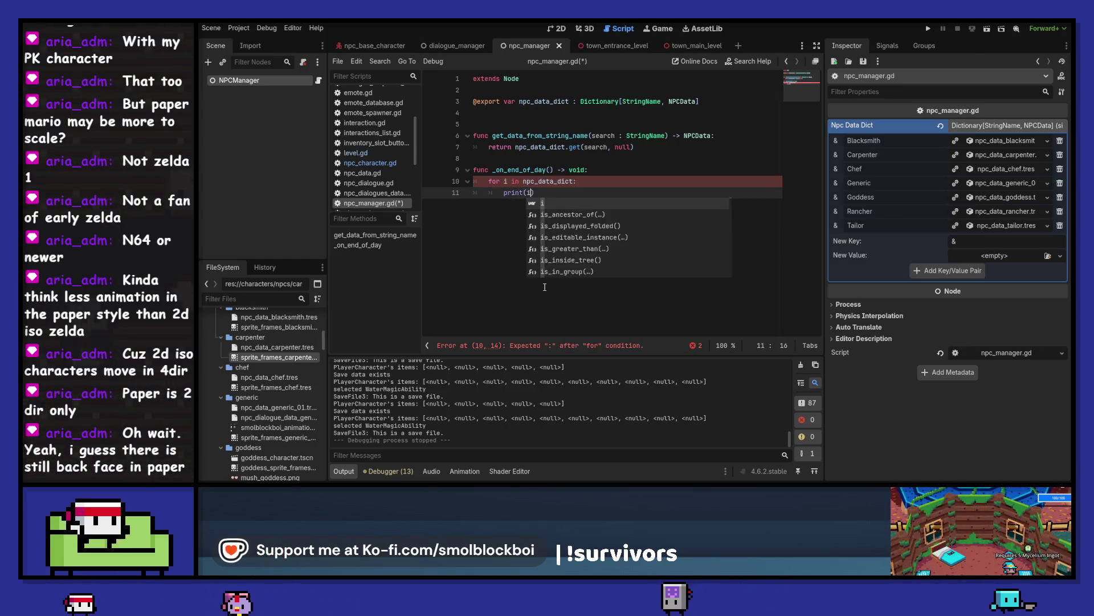
Step: Add a blank line before the new function and save npc_manager.gd
{"action": "key", "text": "ctrl+s"}
{"action": "key", "text": "Escape"}
{"action": "key", "text": "Up"}
{"action": "key", "text": "Up"}
{"action": "key", "text": "Up"}
{"action": "key", "text": "Return"}
{"action": "key", "text": "ctrl+s"}
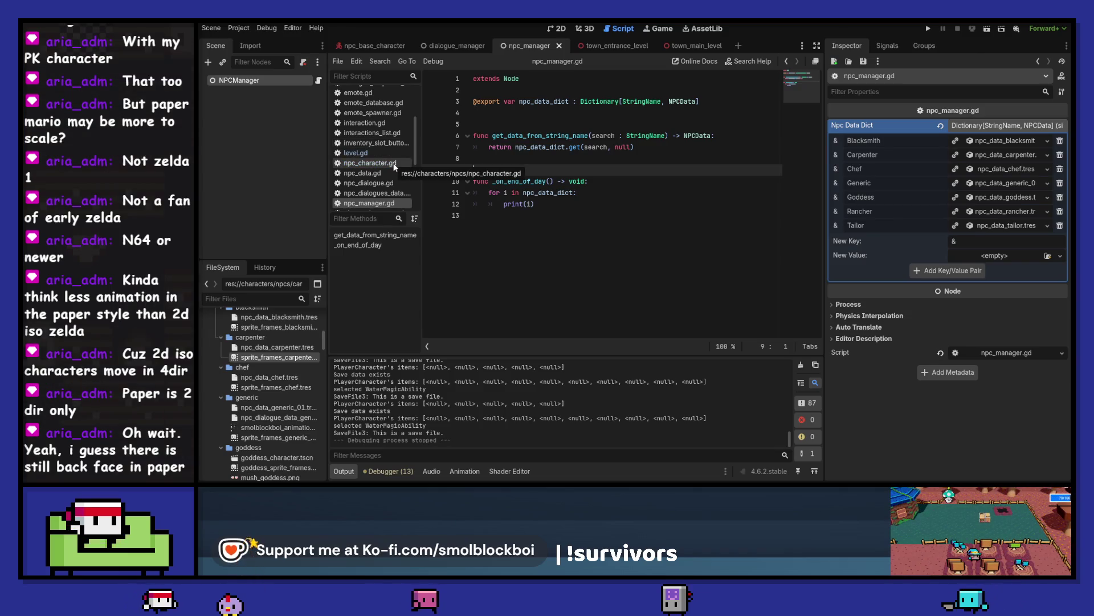
{"action": "scroll", "coordinate": [394, 167], "scroll_direction": "down", "scroll_amount": 3}
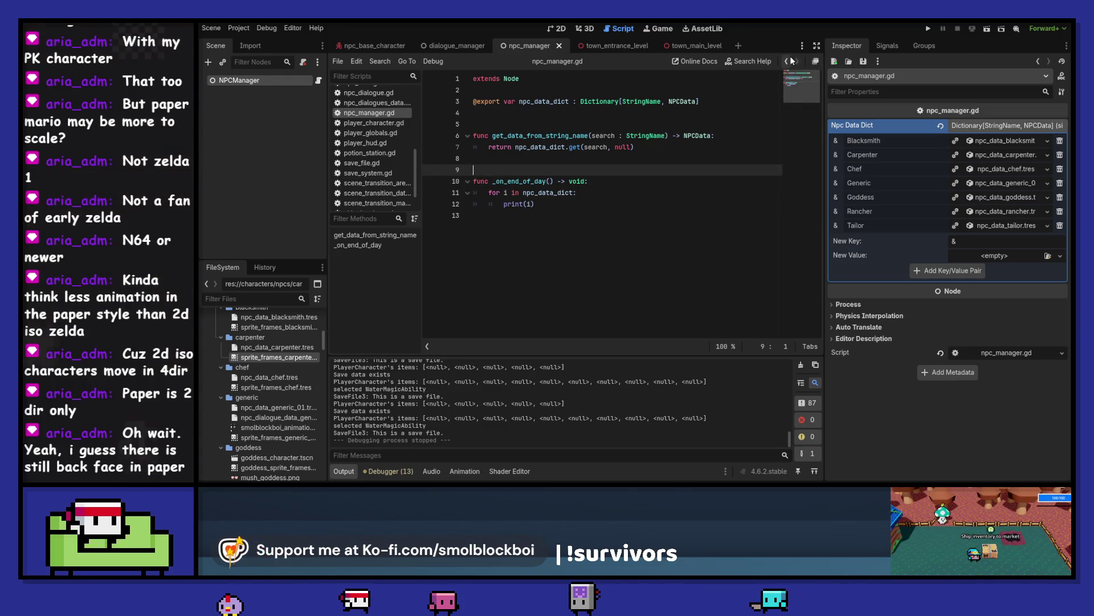
Step: Open bed.tscn and inspect bed.gd's end-day confirmation and the TimeSystem script
{"action": "type", "text": "bed"}
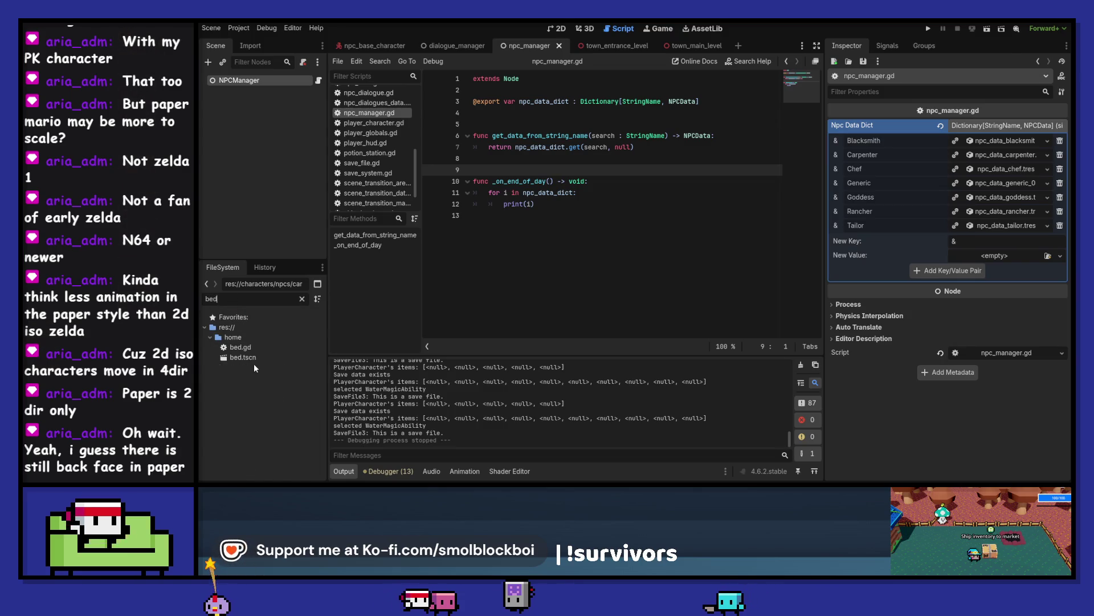
{"action": "double_click", "coordinate": [254, 357]}
{"action": "scroll", "coordinate": [583, 245], "scroll_direction": "down", "scroll_amount": 2}
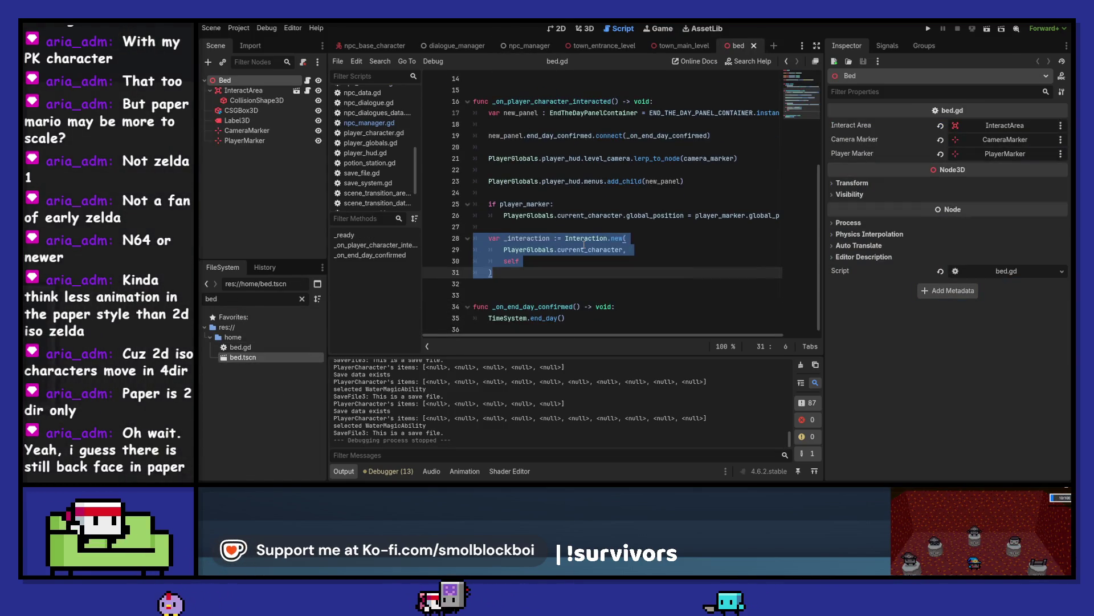
{"action": "left_click", "coordinate": [555, 308]}
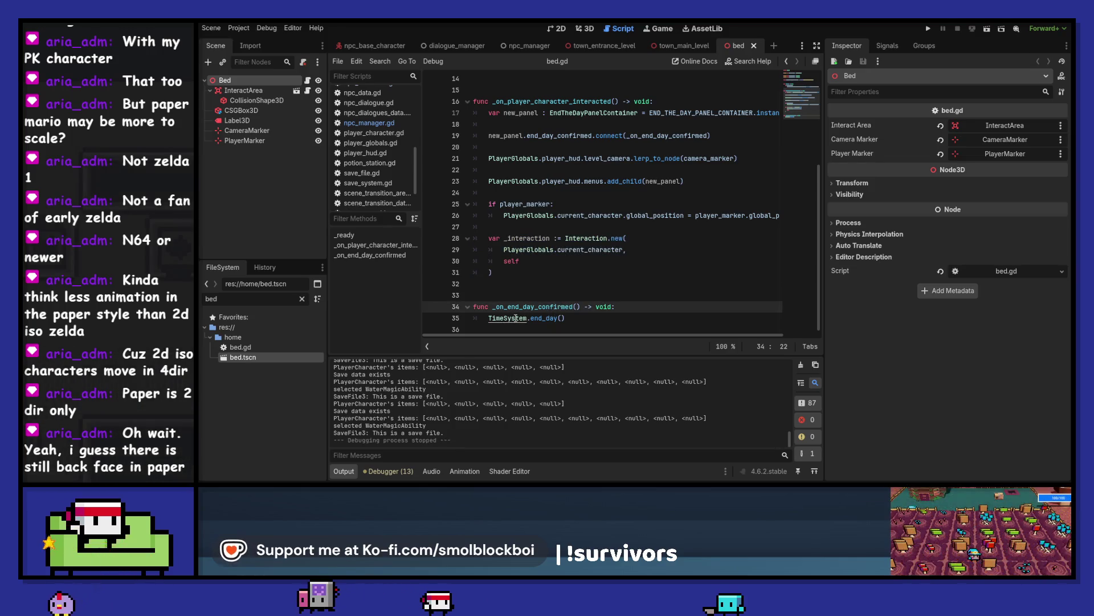
{"action": "left_click", "coordinate": [525, 318], "text": "ctrl"}
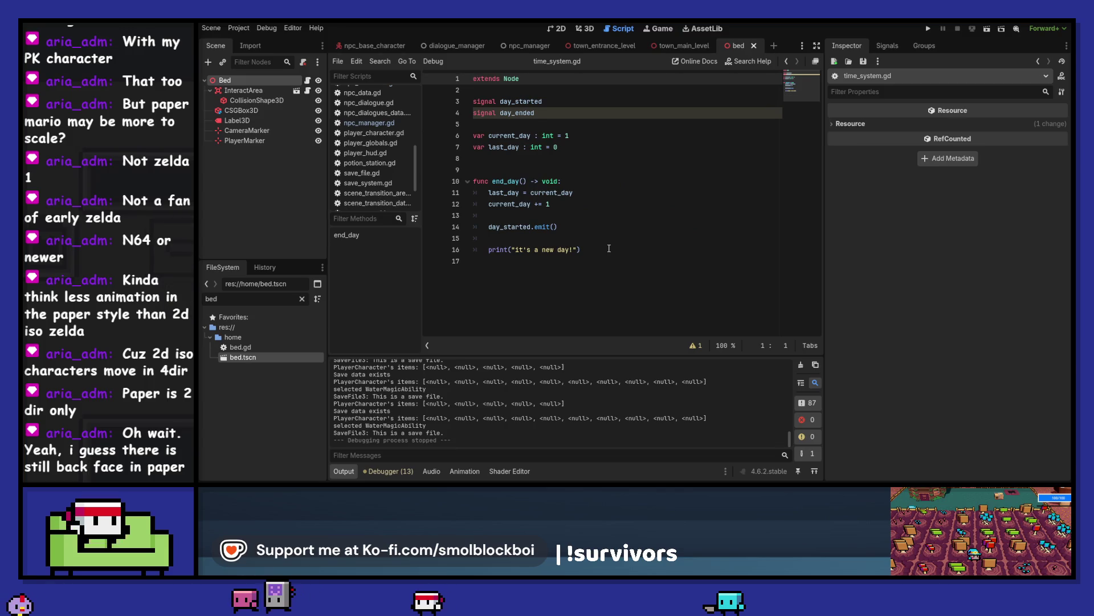
{"action": "left_click", "coordinate": [786, 61]}
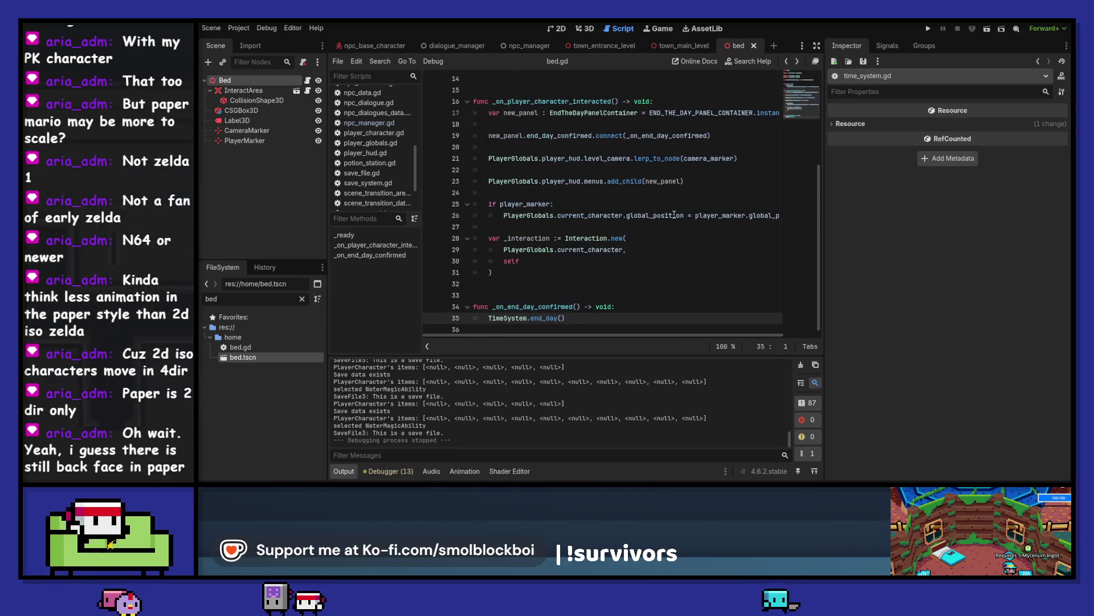
Step: Look over dialogue_manager.gd, then return to the npc_manager script
{"action": "mouse_move", "coordinate": [675, 214]}
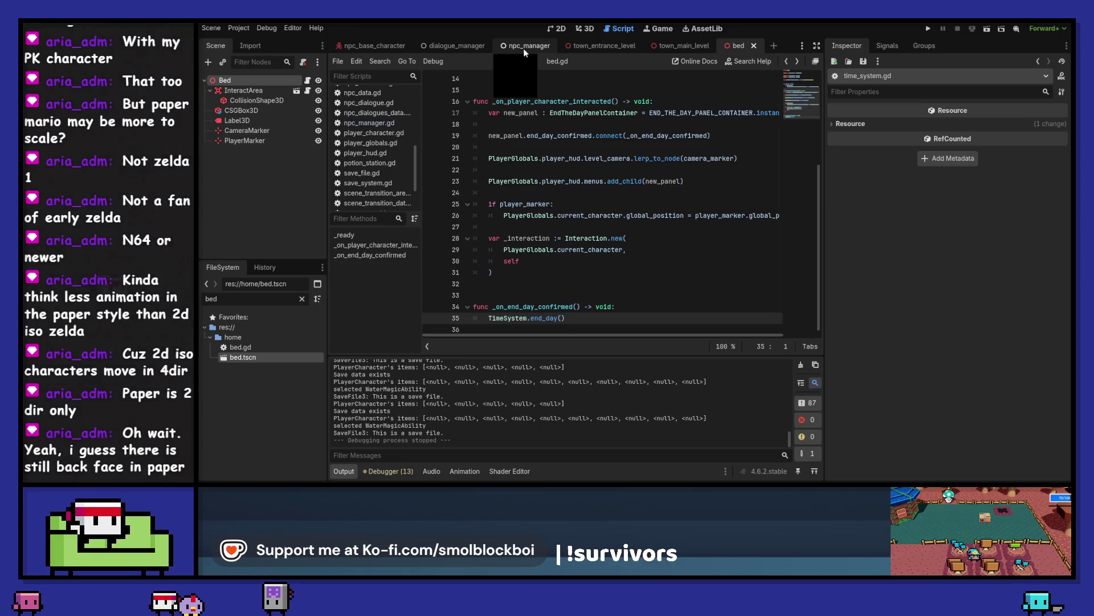
{"action": "left_click", "coordinate": [464, 45]}
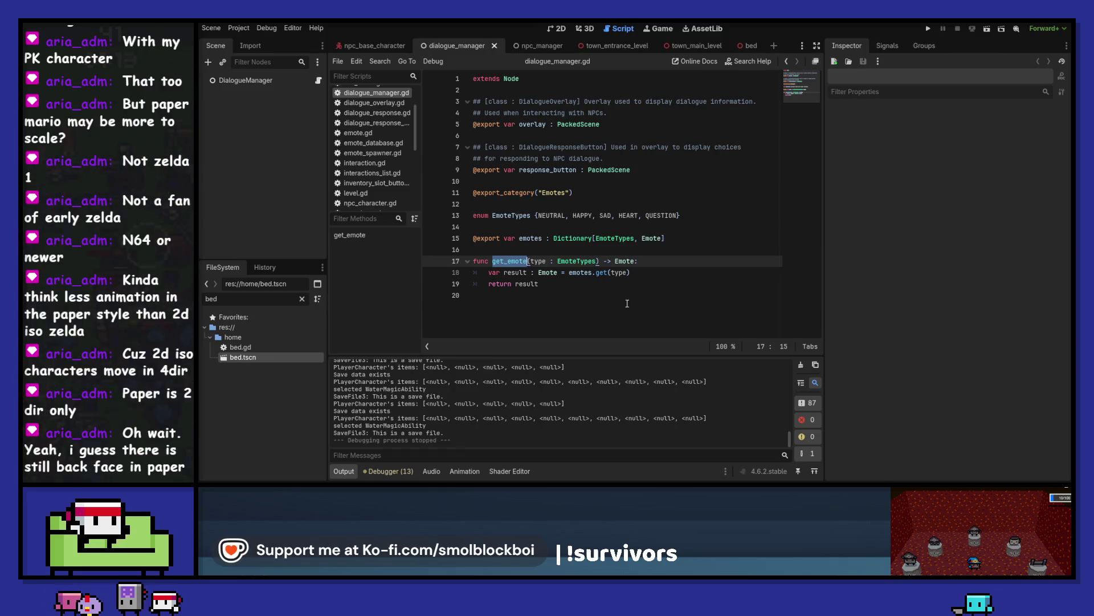
{"action": "left_click", "coordinate": [789, 61]}
{"action": "left_click", "coordinate": [799, 61]}
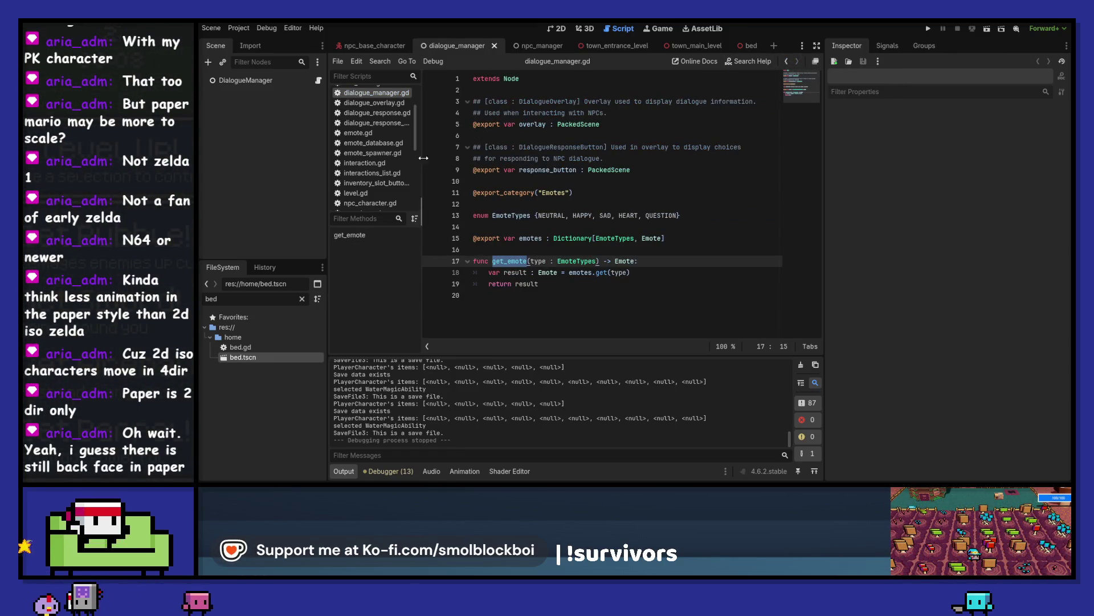
{"action": "left_click", "coordinate": [539, 45]}
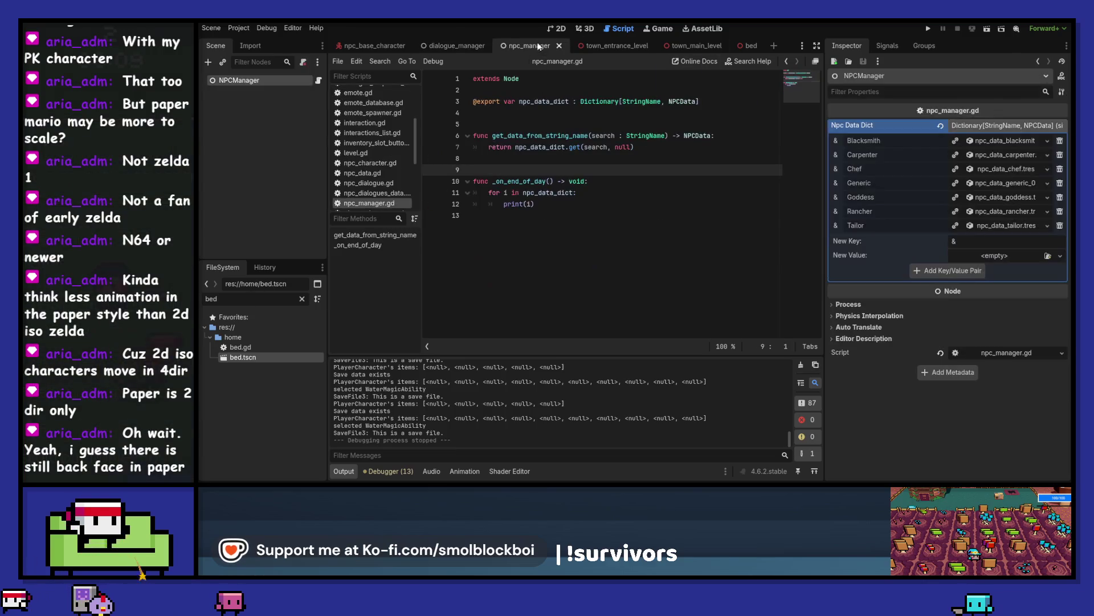
Step: Insert a new line at the top of bed.gd's _on_end_day_confirmed function
{"action": "left_click", "coordinate": [509, 125]}
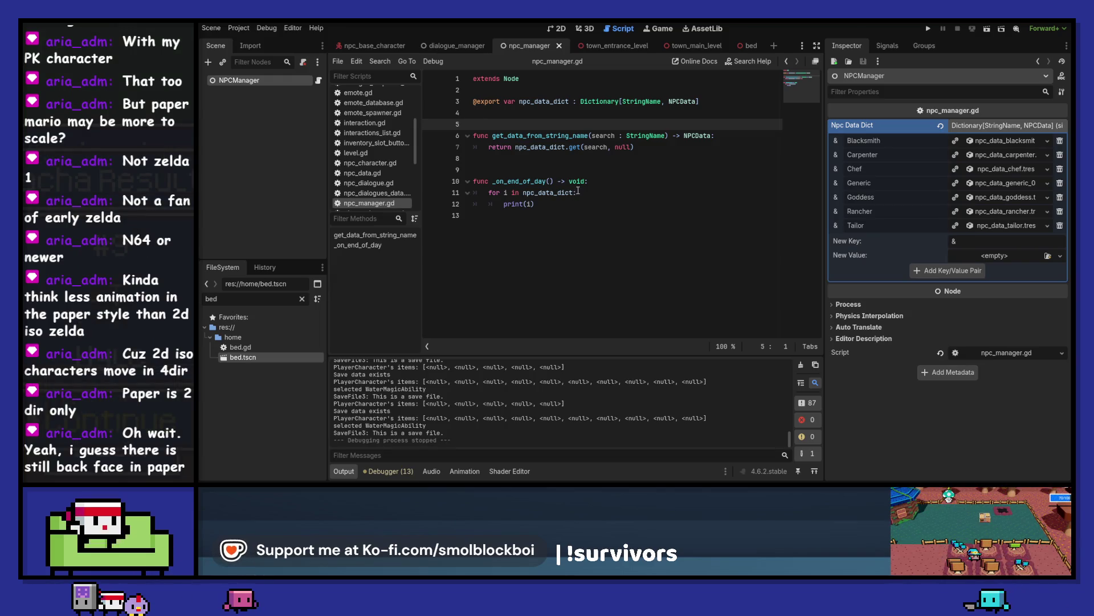
{"action": "left_click", "coordinate": [742, 50]}
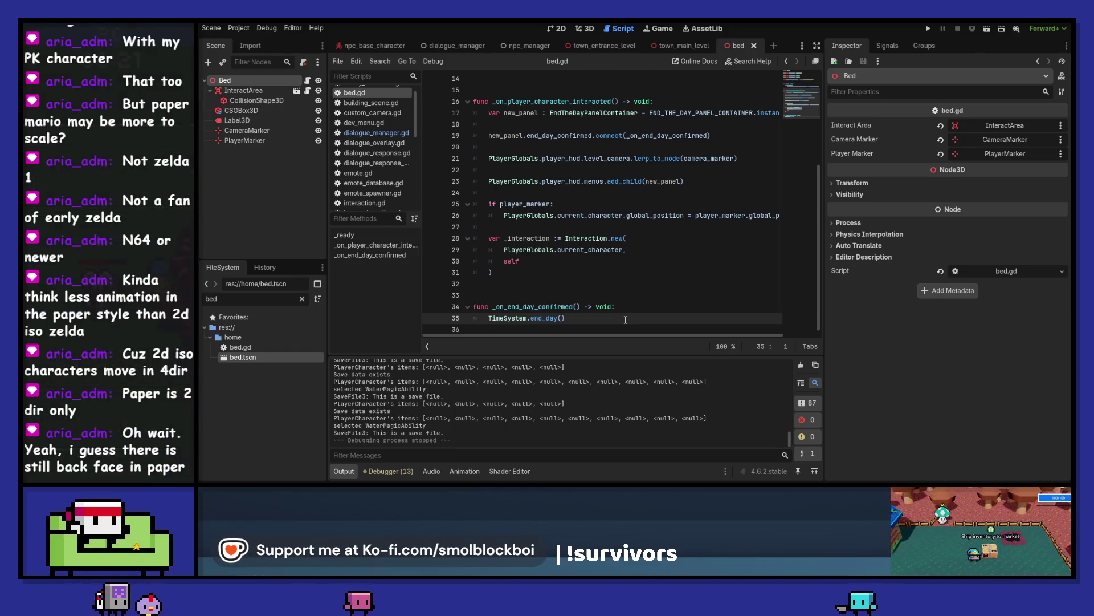
{"action": "left_click", "coordinate": [638, 306]}
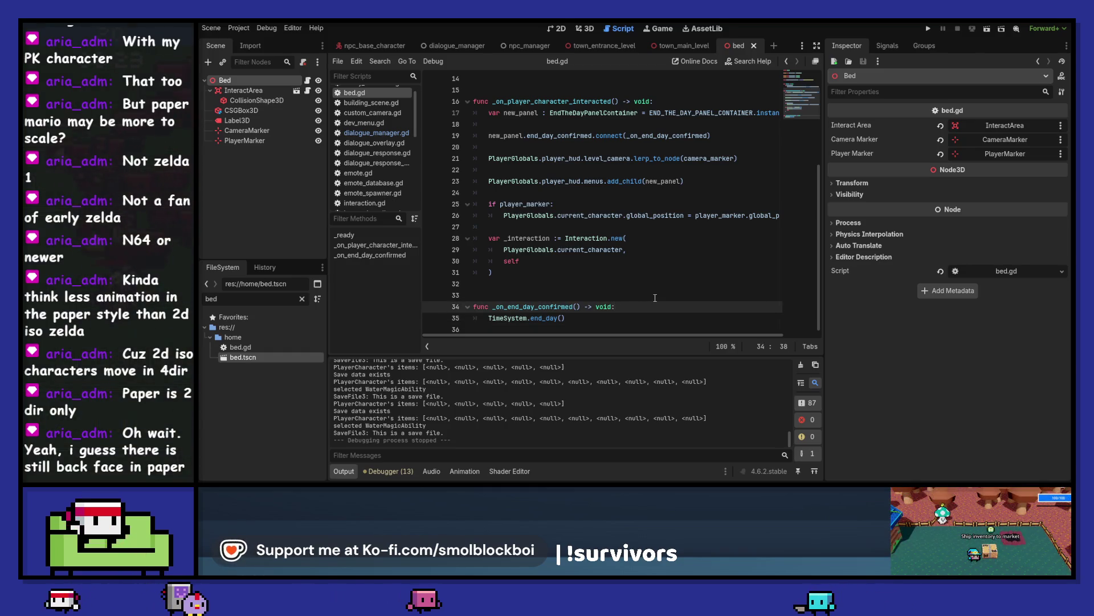
{"action": "key", "text": "Return"}
{"action": "key", "text": "Return"}
{"action": "key", "text": "Up"}
Step: Call NpcManager._on_end_of_day() there, save bed.gd, and review the project's autoloads
{"action": "type", "text": "NPC"}
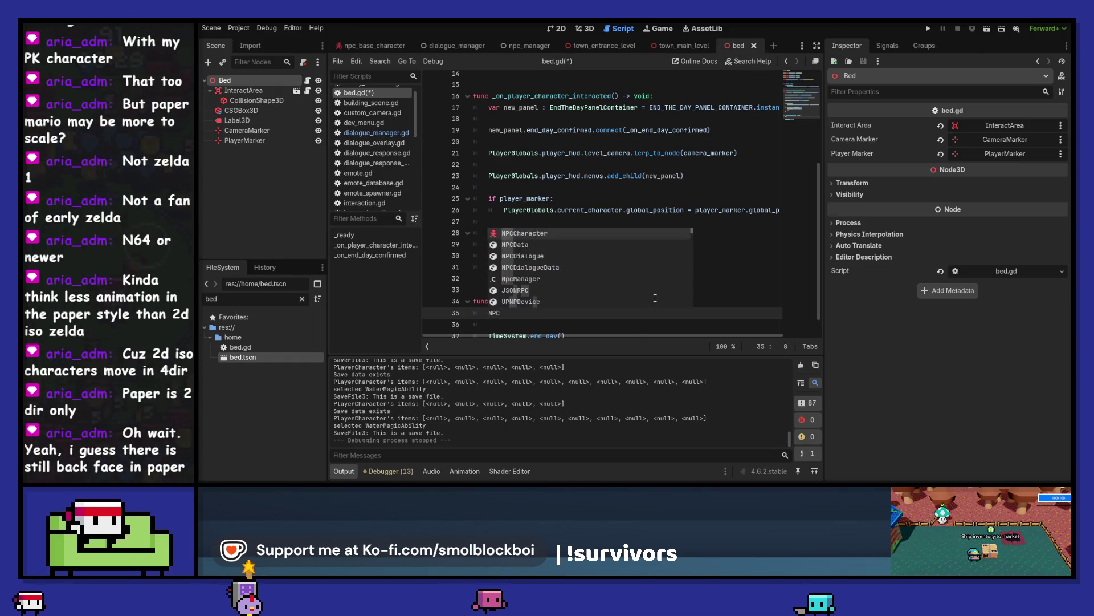
{"action": "key", "text": "Return"}
{"action": "type", "text": "._on_end_of_day()"}
{"action": "key", "text": "ctrl+s"}
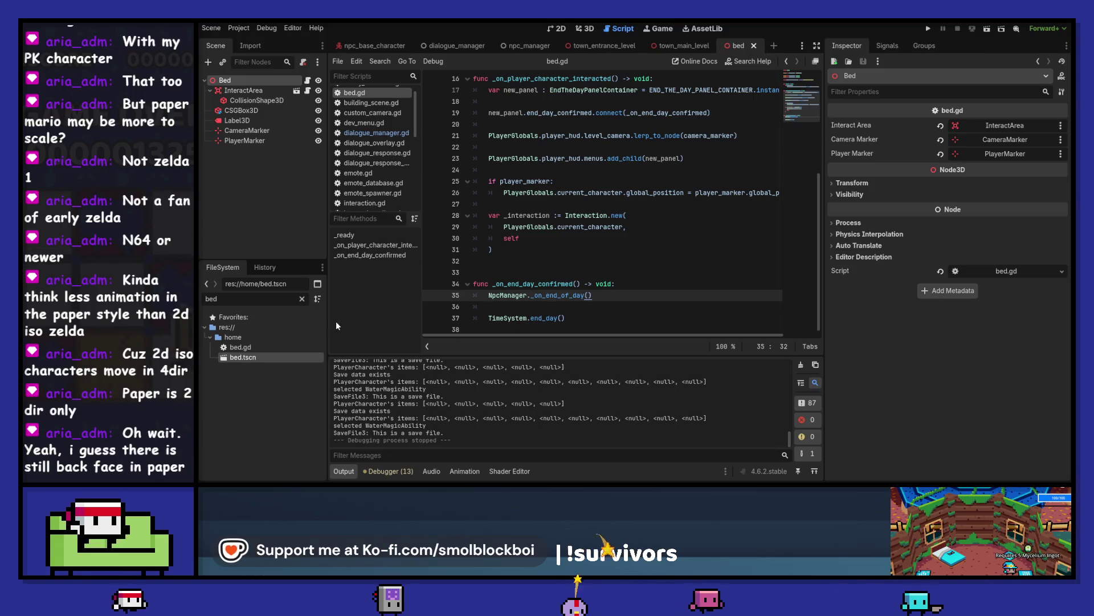
{"action": "left_click", "coordinate": [238, 28]}
{"action": "left_click", "coordinate": [250, 37]}
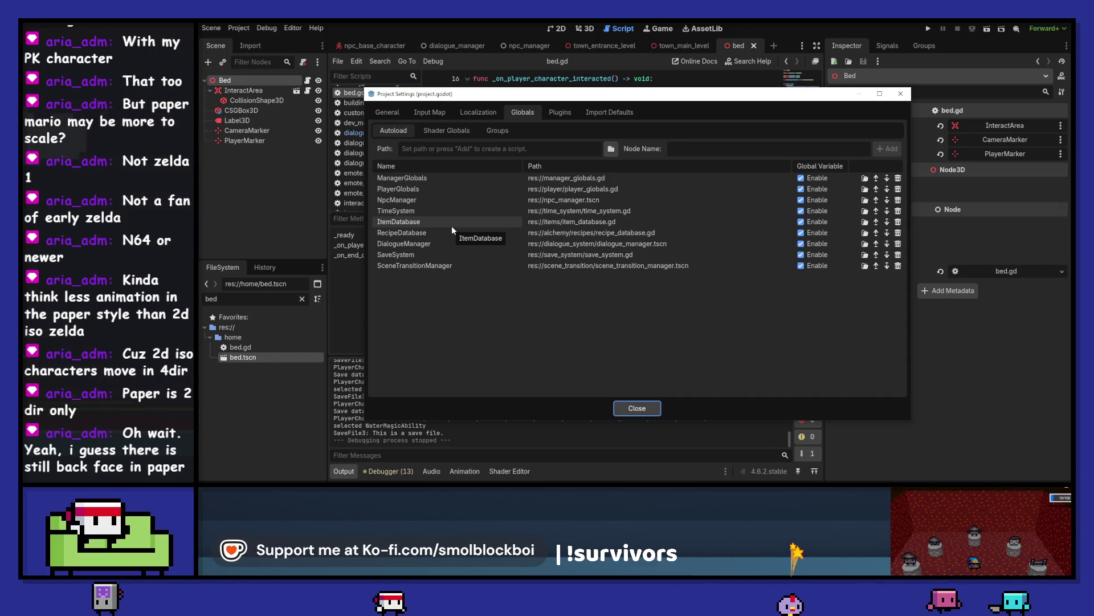
{"action": "key", "text": "Escape"}
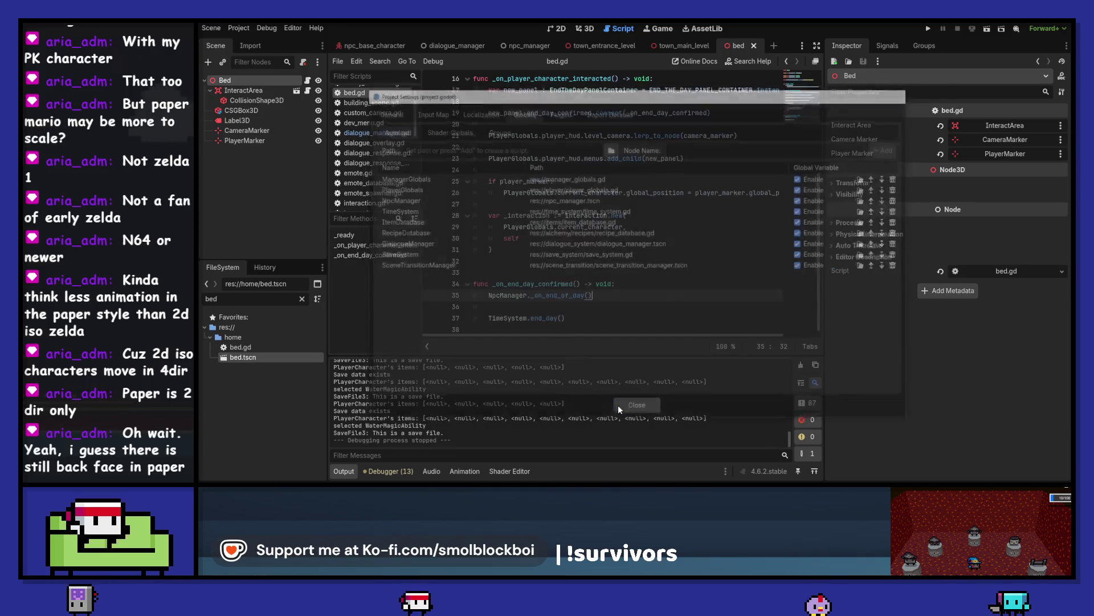
{"action": "double_click", "coordinate": [262, 299]}
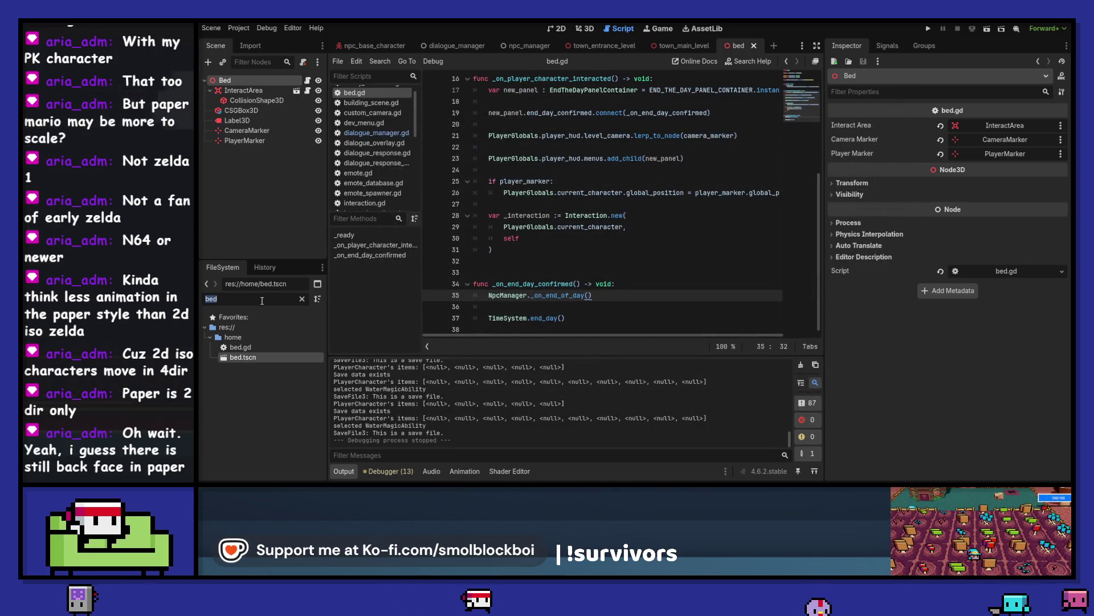
Step: Open the forest_level scene's level.gd by searching 'level' in the FileSystem
{"action": "type", "text": "level"}
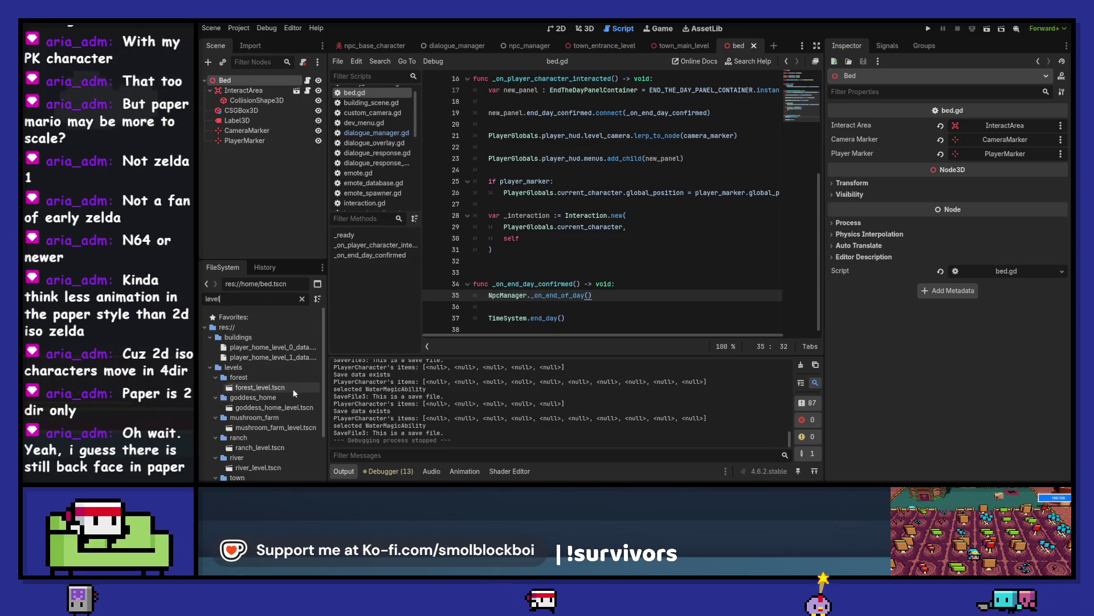
{"action": "double_click", "coordinate": [259, 387]}
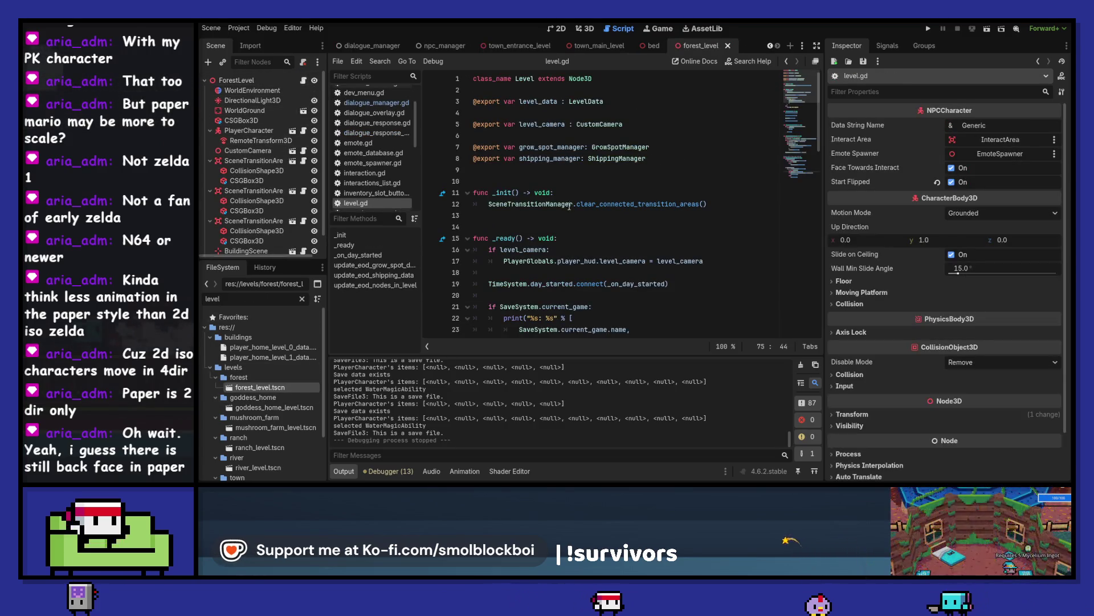
{"action": "scroll", "coordinate": [581, 220], "scroll_direction": "down", "scroll_amount": 15}
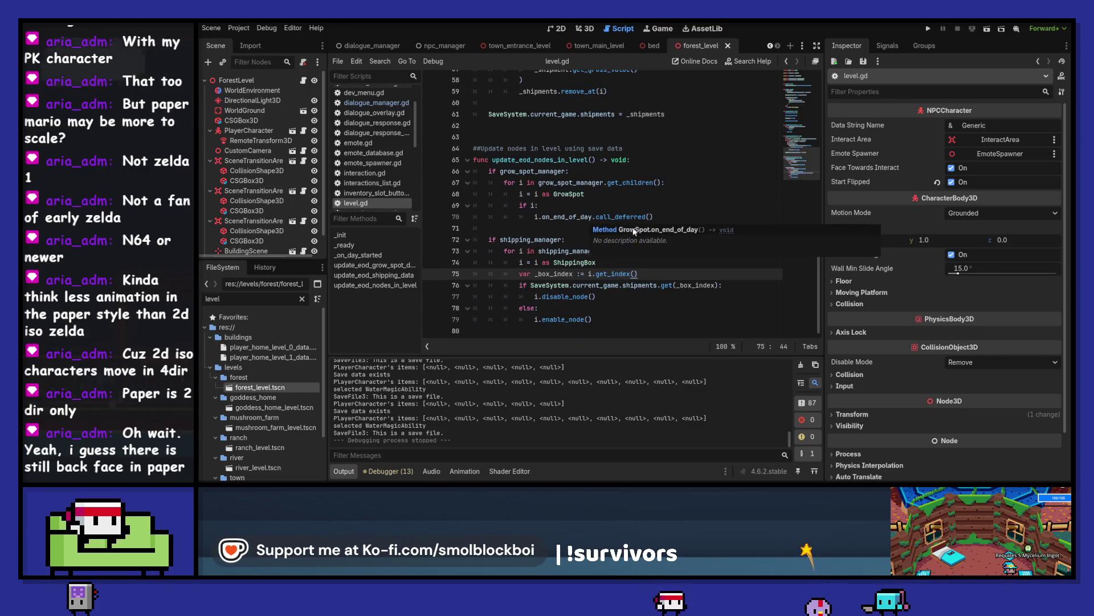
{"action": "scroll", "coordinate": [624, 204], "scroll_direction": "up", "scroll_amount": 8}
{"action": "scroll", "coordinate": [624, 203], "scroll_direction": "up", "scroll_amount": 4}
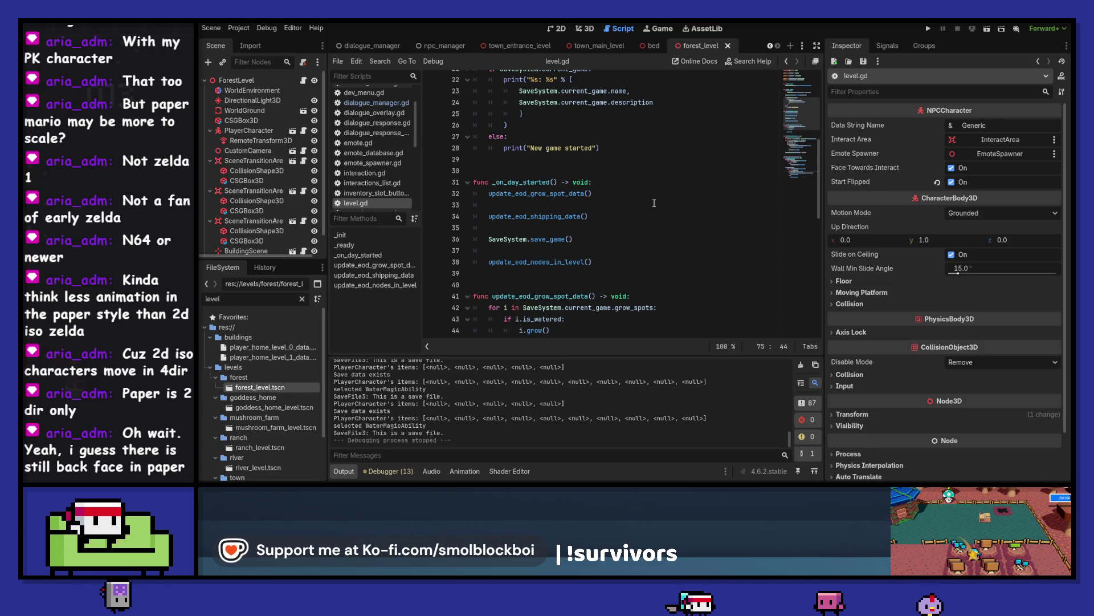
Step: Find the update_eod_grow_spot_data call and add a new line below the grow-spot function
{"action": "double_click", "coordinate": [536, 193]}
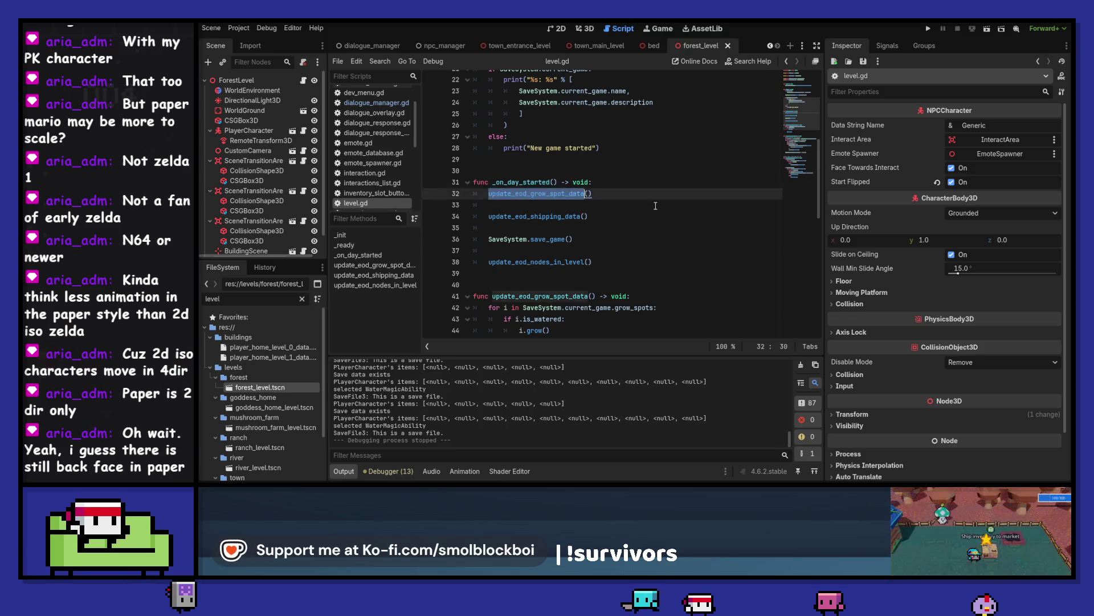
{"action": "scroll", "coordinate": [656, 206], "scroll_direction": "down", "scroll_amount": 2}
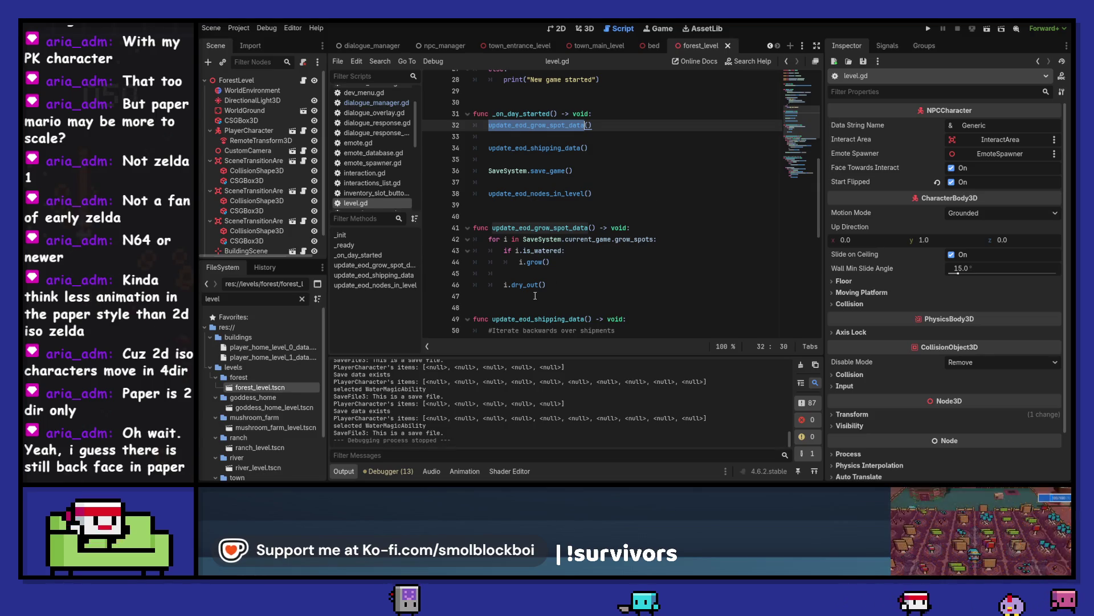
{"action": "left_click", "coordinate": [535, 295]}
{"action": "scroll", "coordinate": [654, 203], "scroll_direction": "down", "scroll_amount": 2}
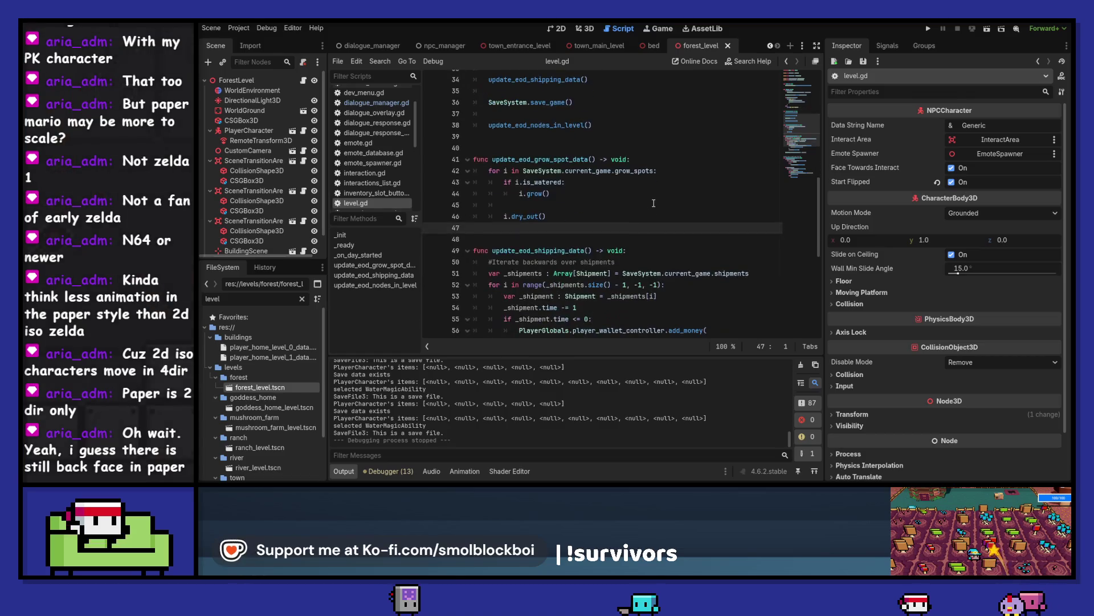
{"action": "key", "text": "Return"}
{"action": "key", "text": "Return"}
{"action": "key", "text": "Return"}
Step: Add an update_eod_npc_data() function with a pass body to level.gd and save
{"action": "key", "text": "Up"}
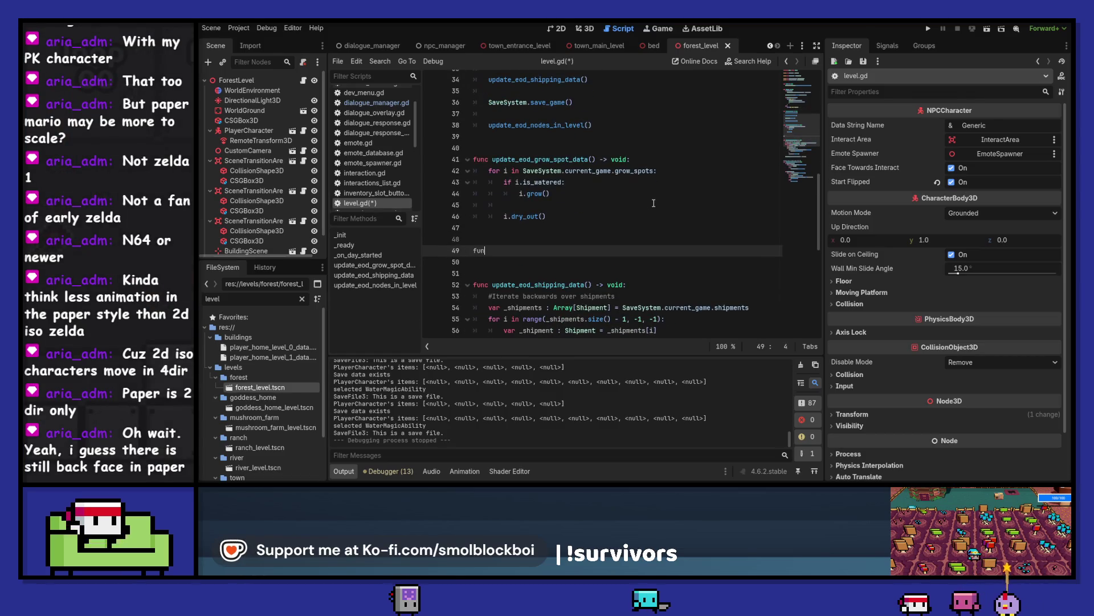
{"action": "key", "text": "BackSpace"}
{"action": "type", "text": "update_eod_np"}
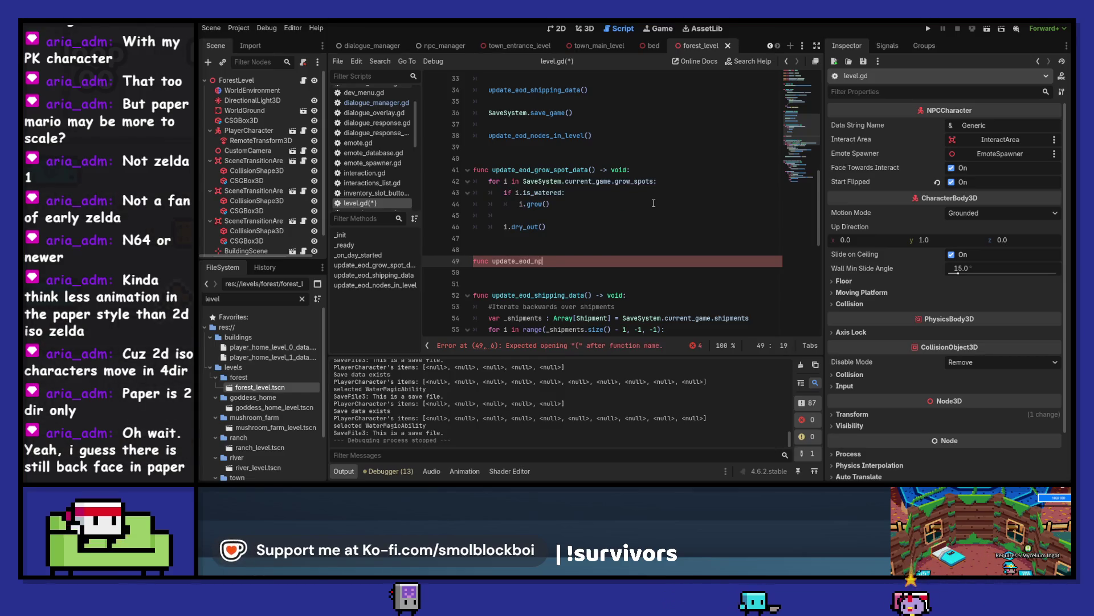
{"action": "type", "text": "c_data() ->"}
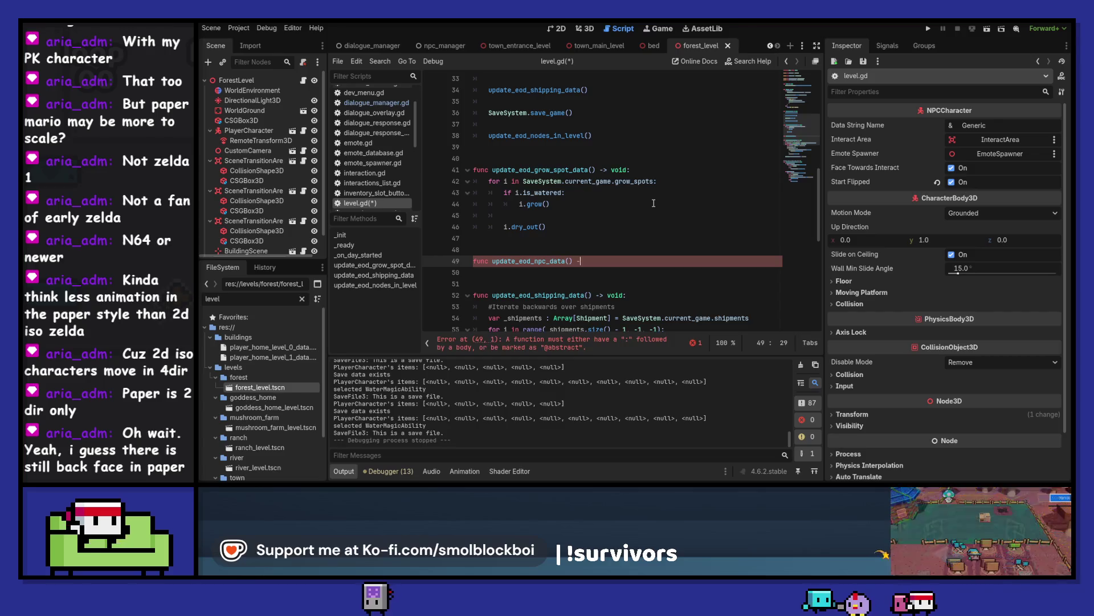
{"action": "key", "text": "Return"}
{"action": "type", "text": "pass"}
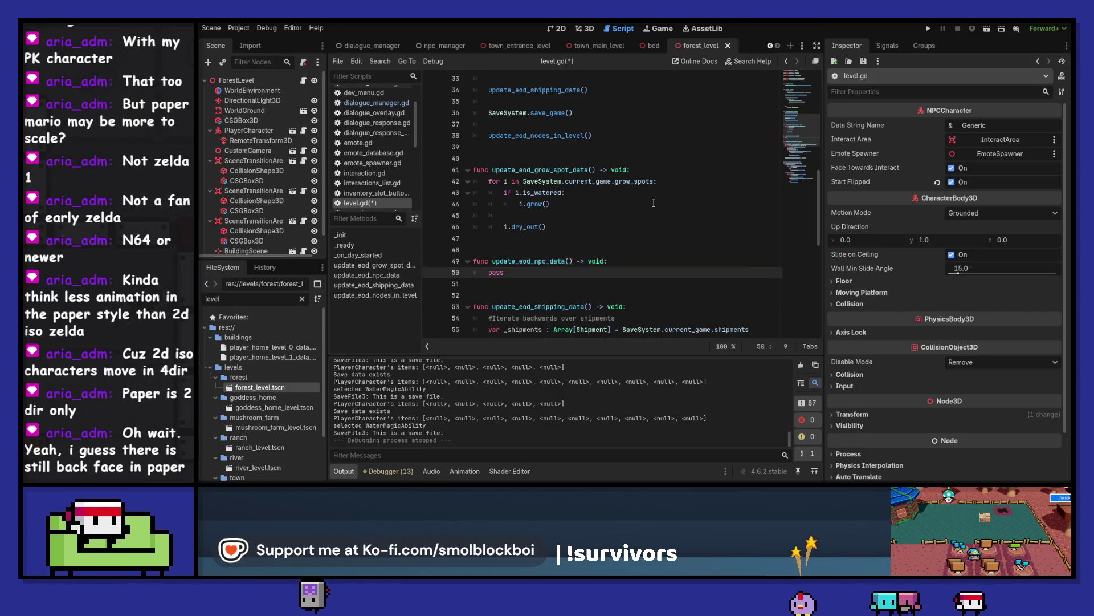
{"action": "key", "text": "ctrl+s"}
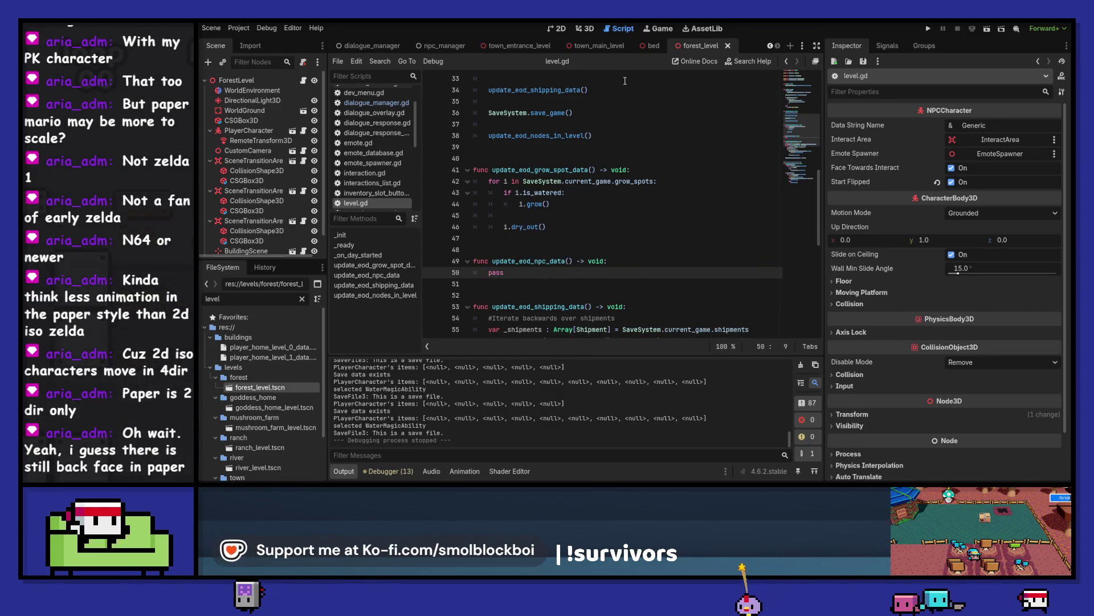
Step: Move the NpcManager._on_end_of_day() call from bed.gd into update_eod_npc_data() and save
{"action": "left_click", "coordinate": [647, 46]}
{"action": "left_click_drag", "start_coordinate": [488, 307], "coordinate": [408, 298]}
{"action": "key", "text": "ctrl+c"}
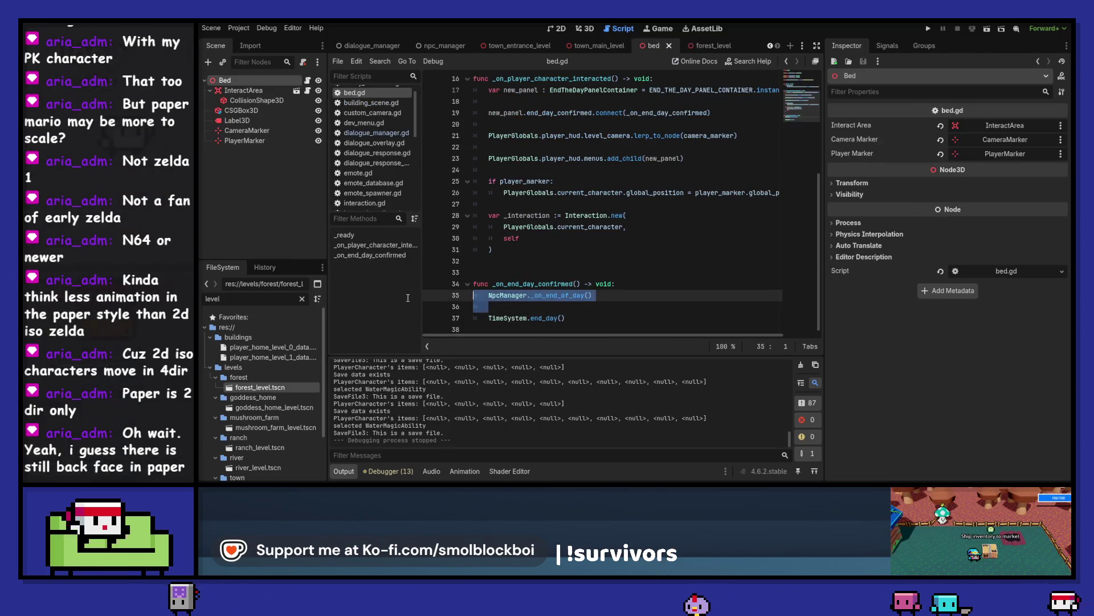
{"action": "key", "text": "BackSpace"}
{"action": "key", "text": "BackSpace"}
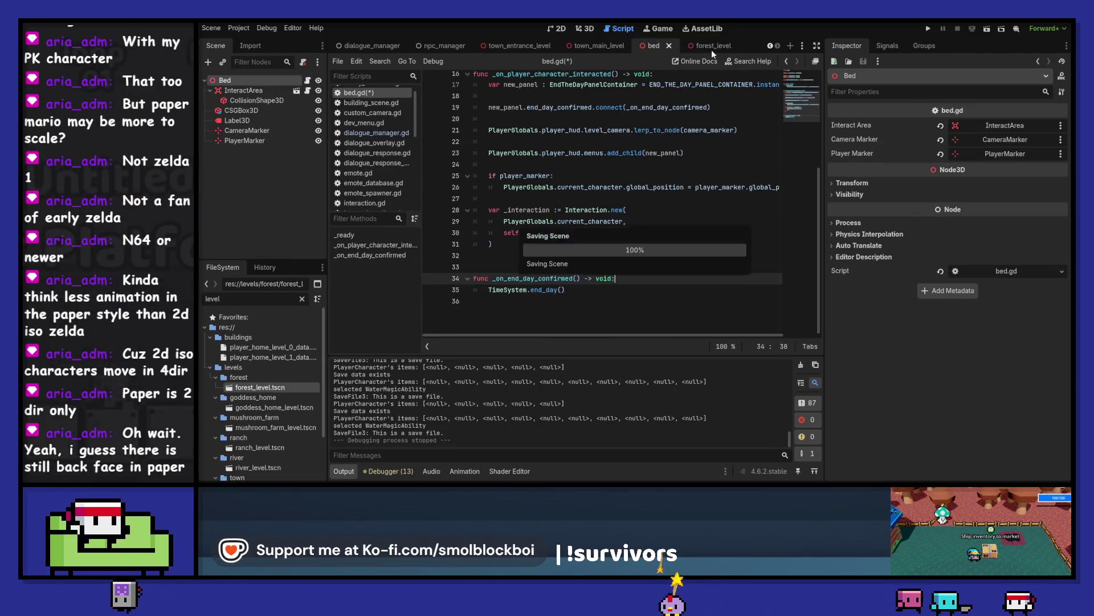
{"action": "left_click", "coordinate": [712, 47]}
{"action": "key", "text": "ctrl+shift+Left"}
{"action": "key", "text": "ctrl+v"}
{"action": "key", "text": "Return"}
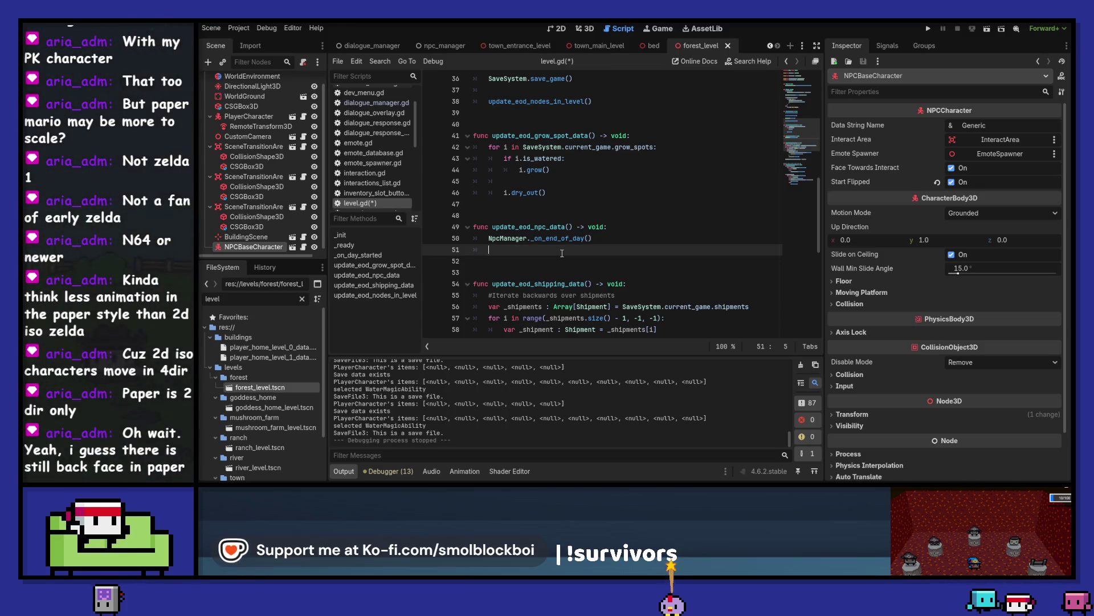
{"action": "key", "text": "BackSpace"}
{"action": "key", "text": "BackSpace"}
{"action": "key", "text": "ctrl+s"}
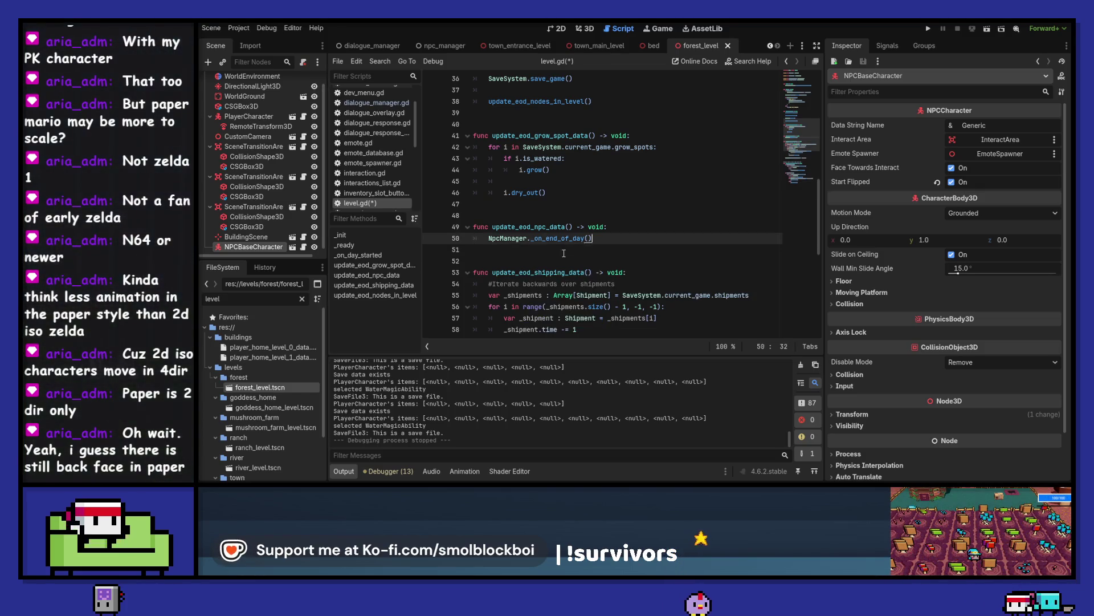
Step: Call update_eod_npc_data() in _on_day_started after the shipping update and save
{"action": "key", "text": "Up"}
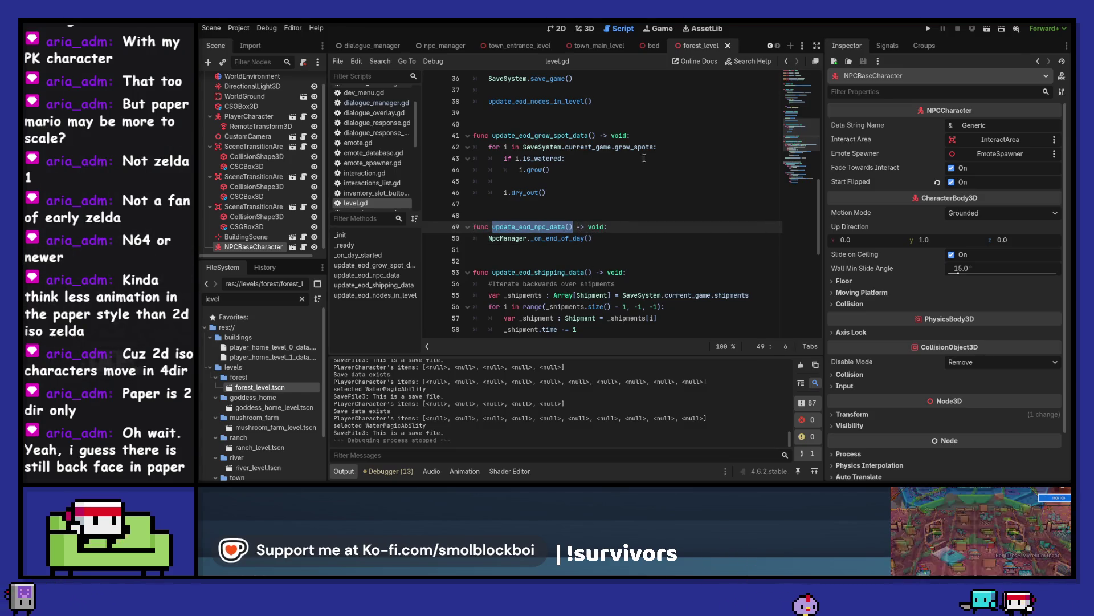
{"action": "scroll", "coordinate": [652, 137], "scroll_direction": "up", "scroll_amount": 3}
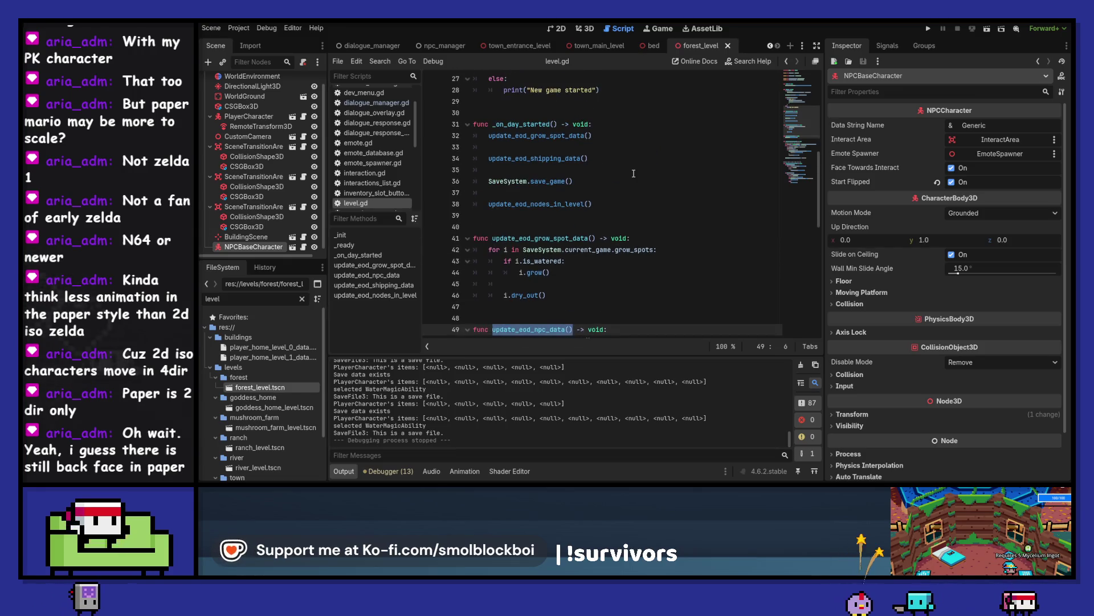
{"action": "left_click", "coordinate": [630, 170]}
{"action": "key", "text": "Return"}
{"action": "key", "text": "Return"}
{"action": "key", "text": "Up"}
{"action": "type", "text": "update_eod_npc_data()"}
{"action": "key", "text": "ctrl+s"}
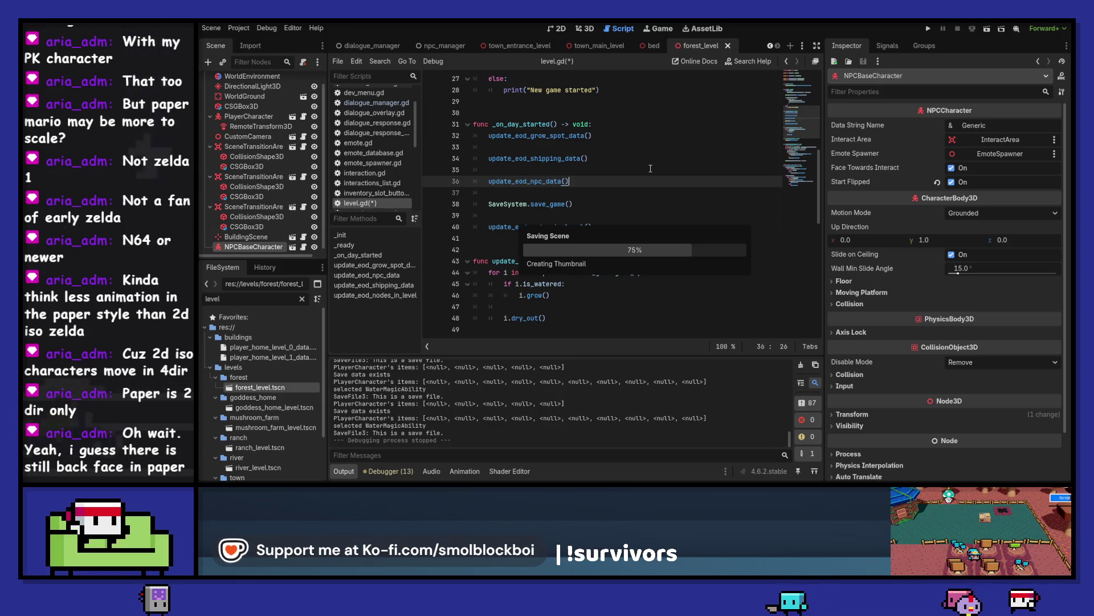
{"action": "scroll", "coordinate": [651, 169], "scroll_direction": "down", "scroll_amount": 5}
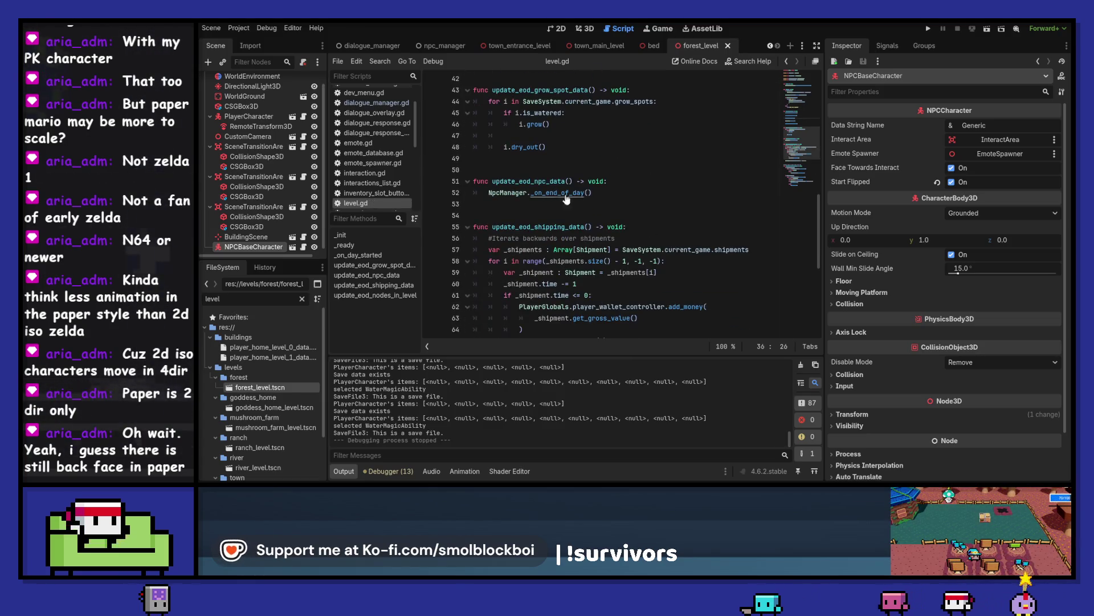
{"action": "left_click", "coordinate": [565, 200], "text": "ctrl"}
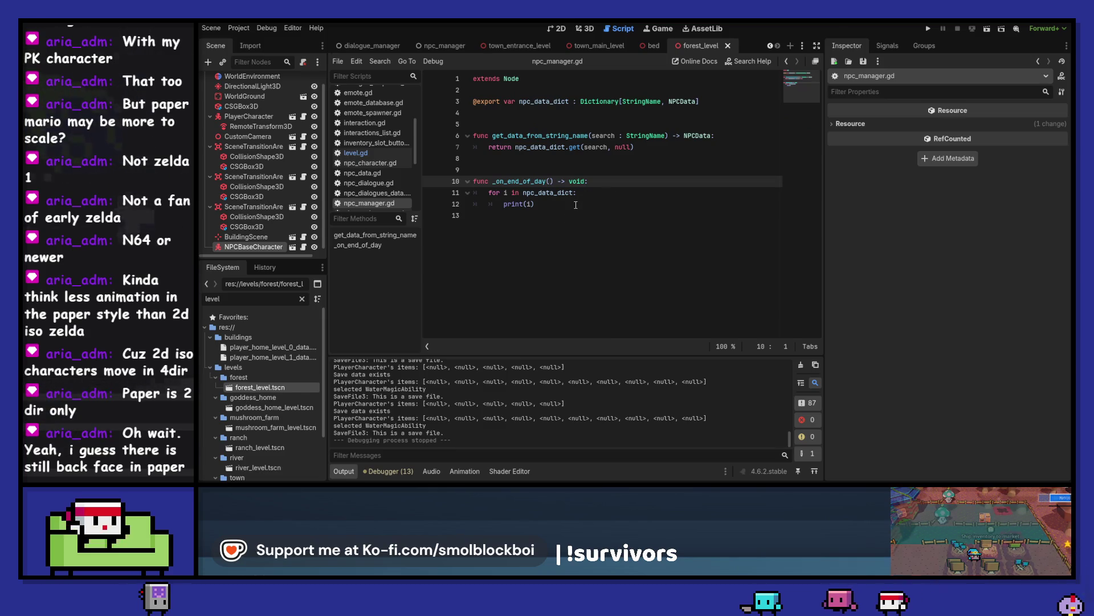
Step: Playtest the game from the main menu and end the day at the bed
{"action": "left_click", "coordinate": [931, 28]}
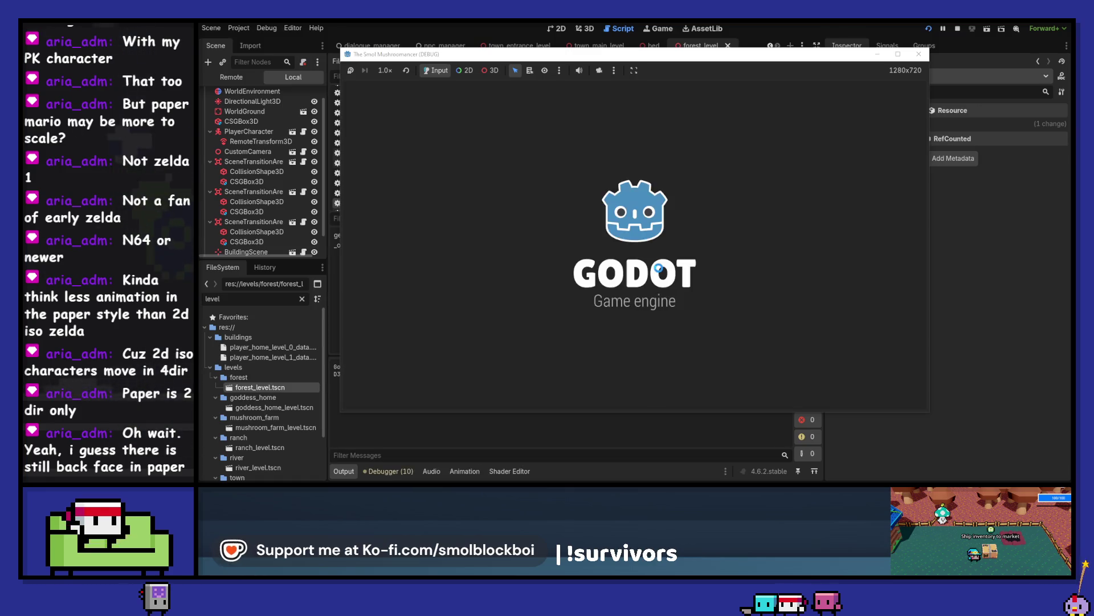
{"action": "left_click", "coordinate": [655, 245]}
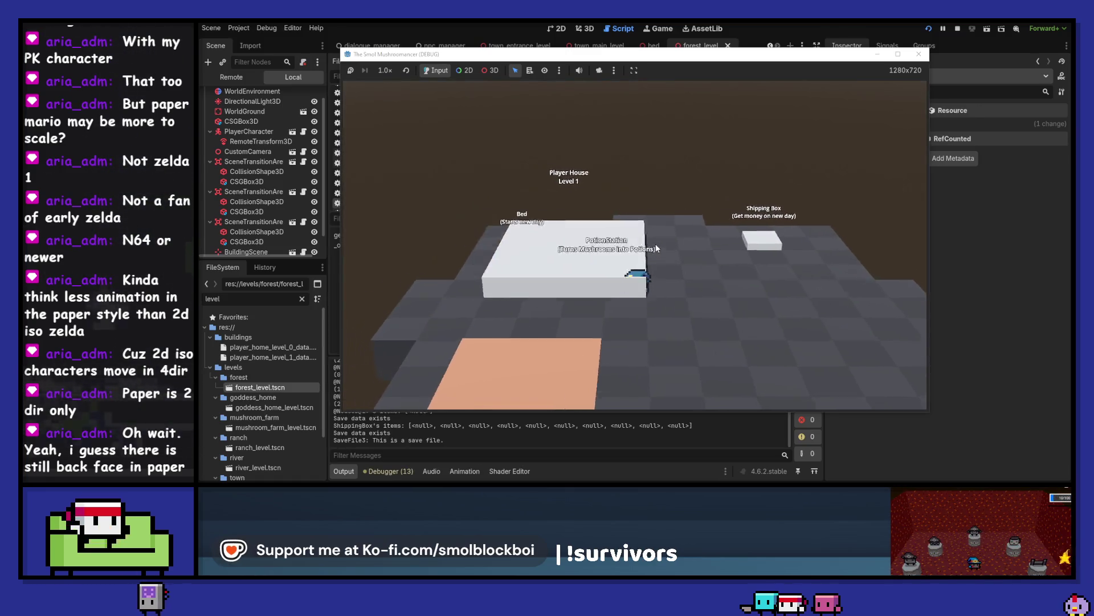
{"action": "left_click", "coordinate": [889, 244]}
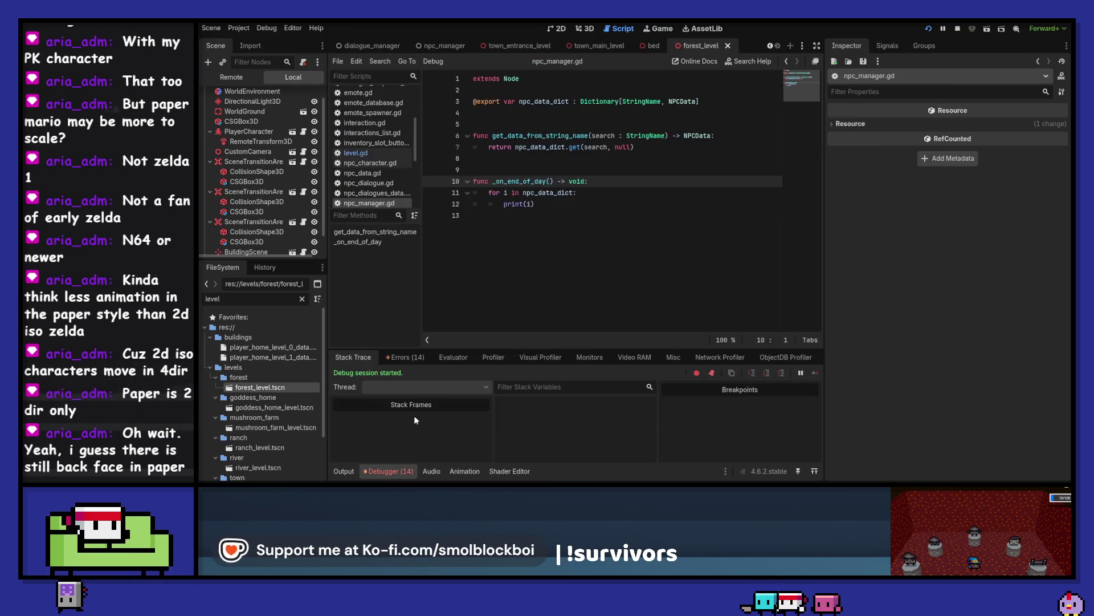
Step: Check the Errors list, jump to the level.gd line 82 error, then stop the game
{"action": "left_click", "coordinate": [405, 357]}
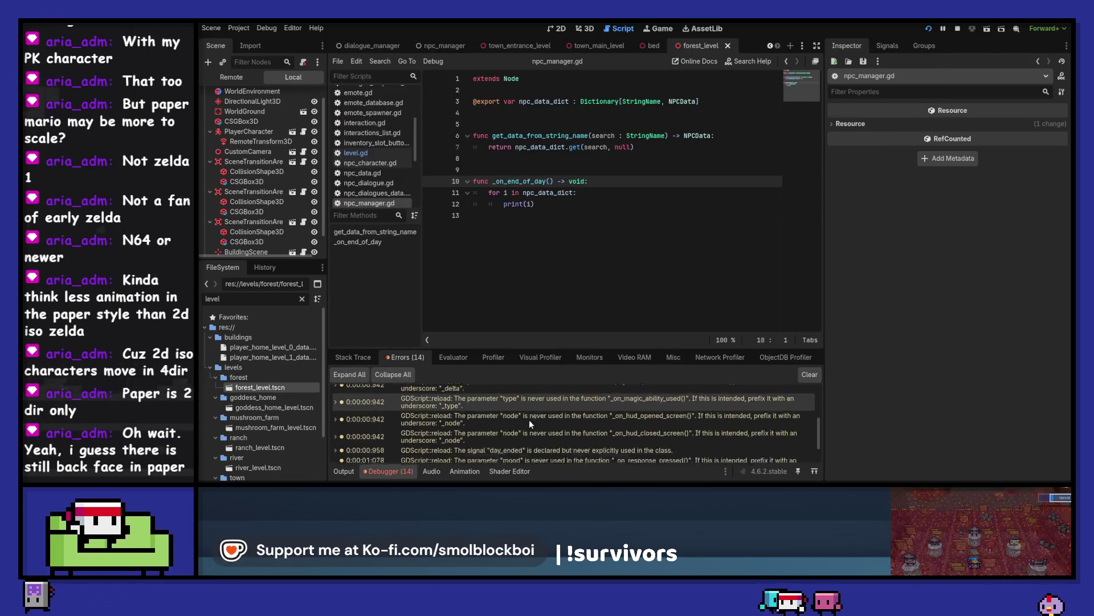
{"action": "left_click", "coordinate": [553, 454]}
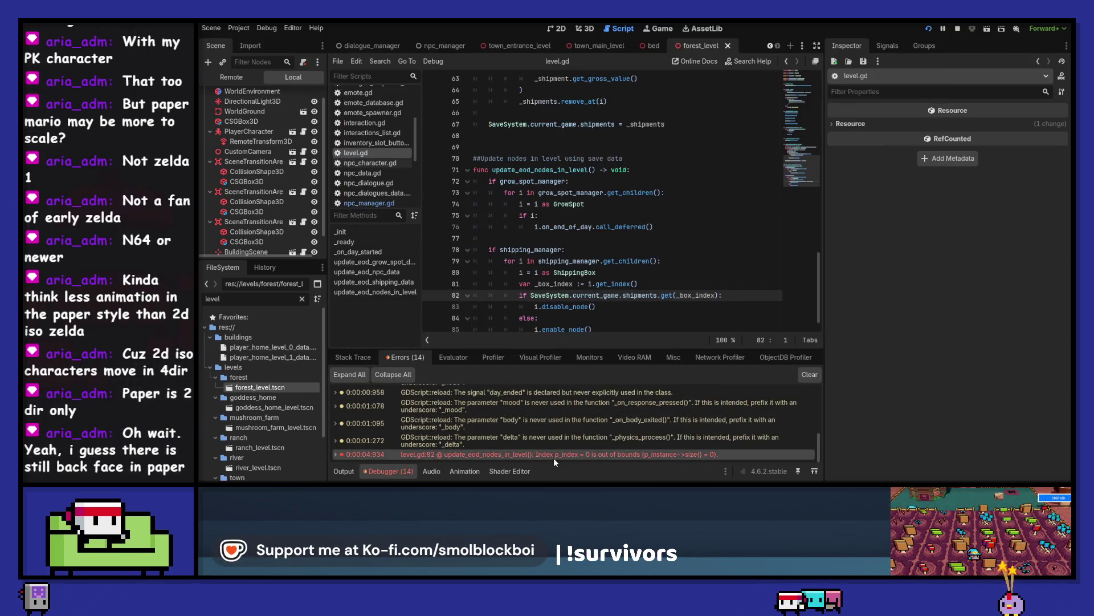
{"action": "left_click", "coordinate": [343, 471]}
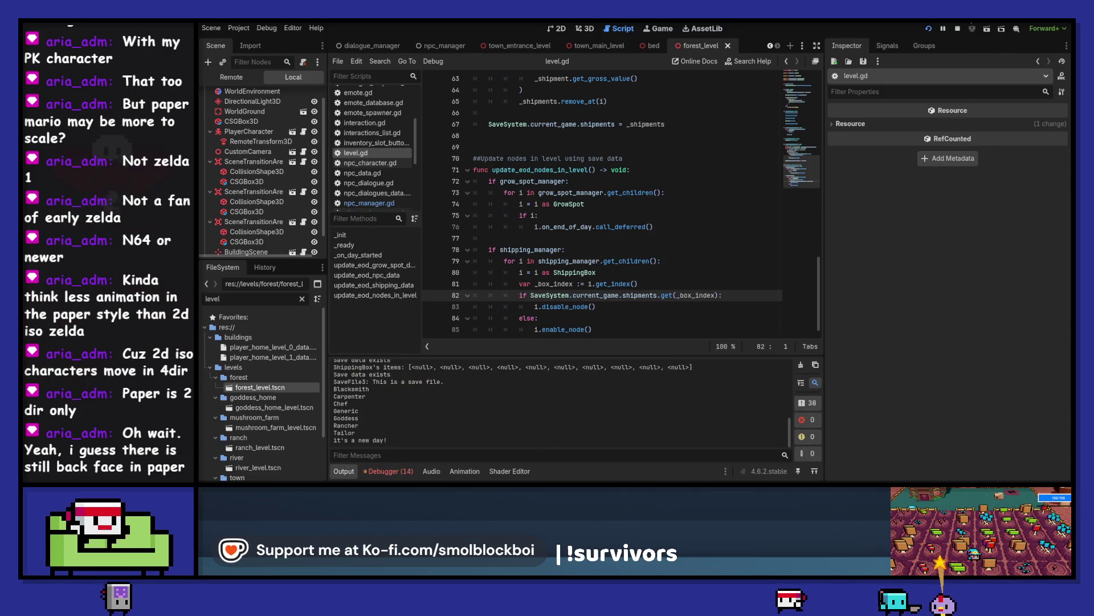
{"action": "key", "text": "F8"}
{"action": "left_click", "coordinate": [441, 47]}
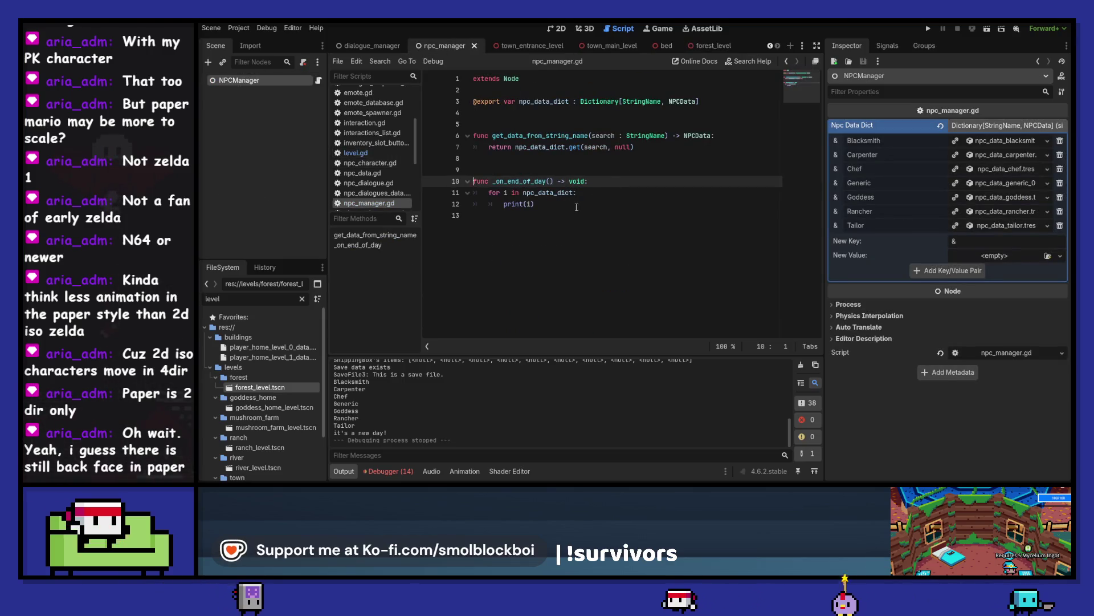
Step: Replace print(i) on line 12 of npc_manager.gd with npc_data_dict.get(i) via autocomplete
{"action": "left_click_drag", "start_coordinate": [599, 207], "coordinate": [502, 204]}
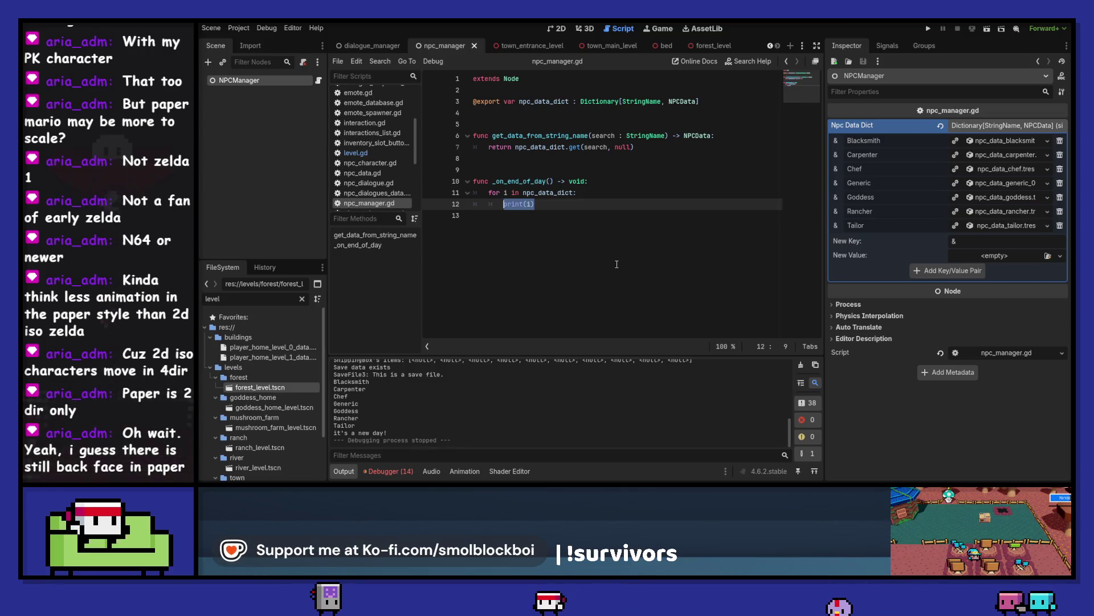
{"action": "type", "text": "npc_data_dict.get"}
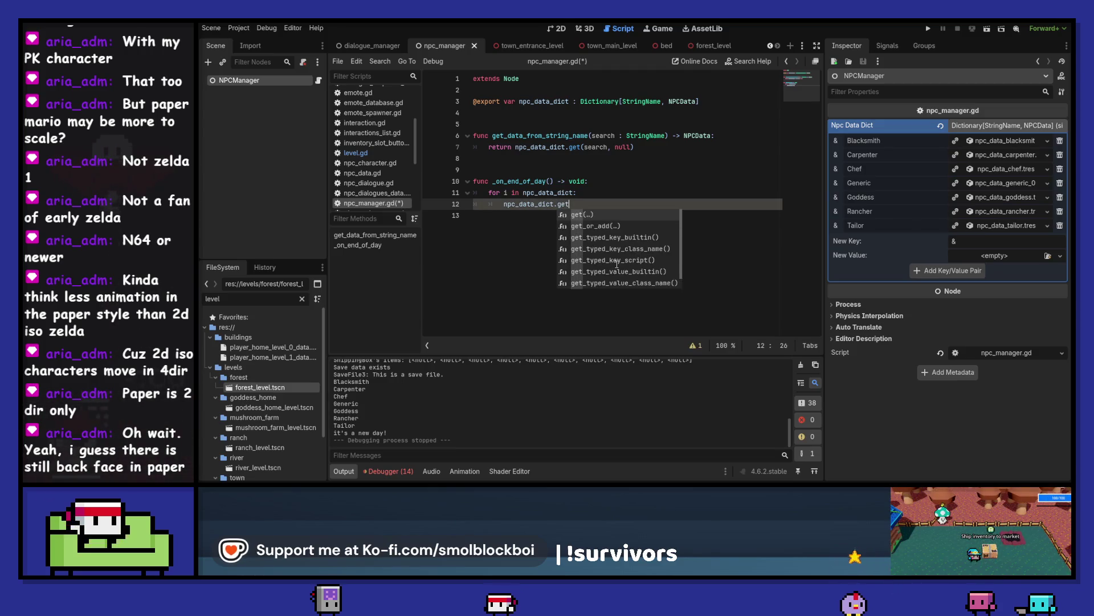
{"action": "key", "text": "Return"}
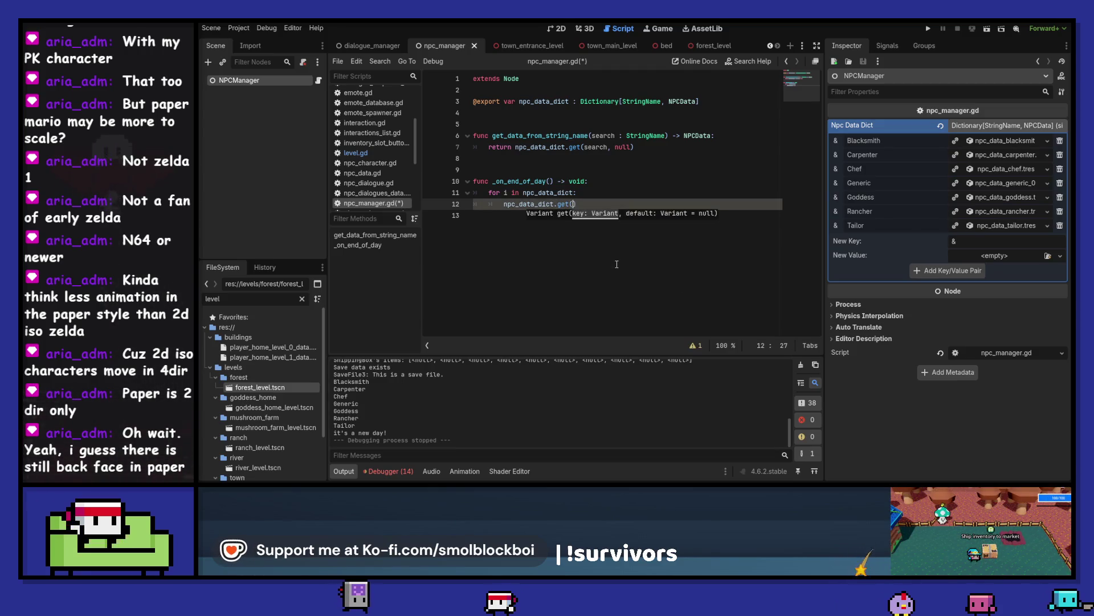
{"action": "type", "text": "i)"}
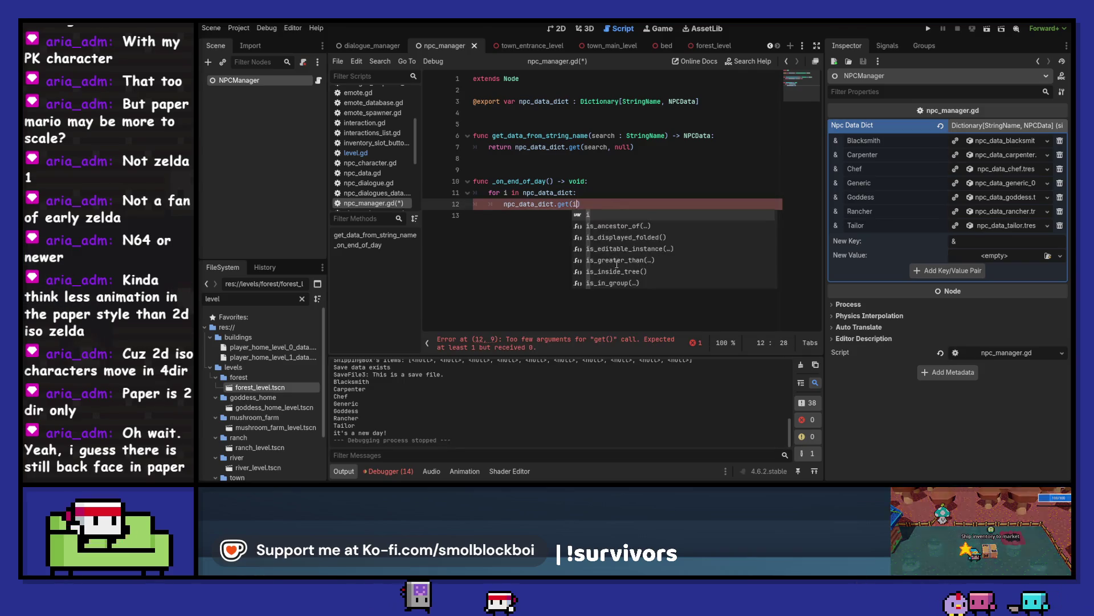
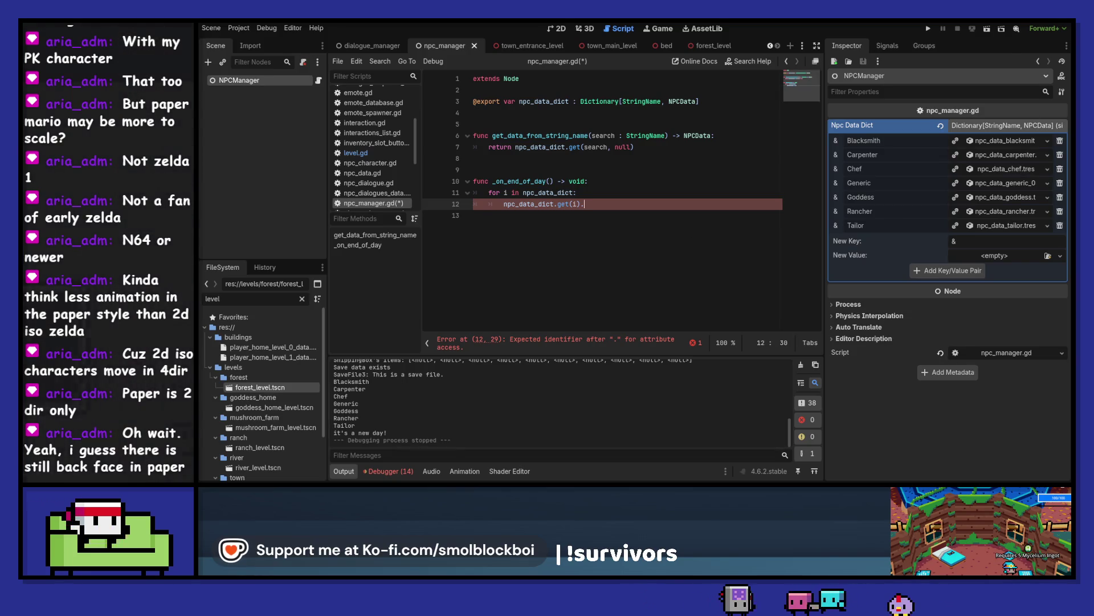
Step: Copy the has_met and met_today variable names from npc_data.gd into npc_manager.gd's end-of-day loop
{"action": "left_click", "coordinate": [993, 141]}
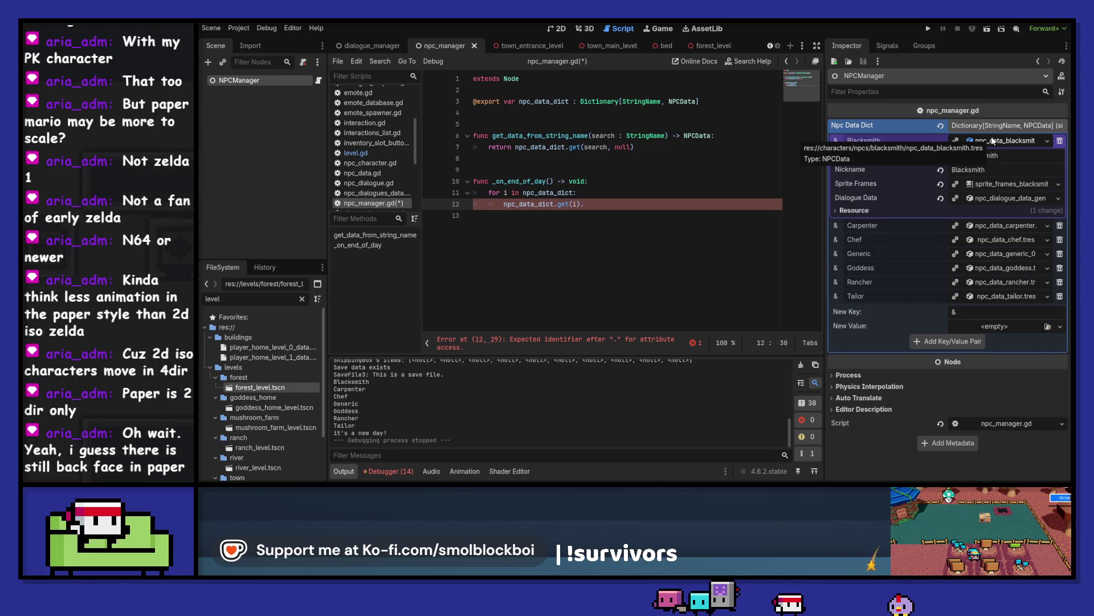
{"action": "left_click", "coordinate": [993, 141]}
{"action": "left_click", "coordinate": [362, 172]}
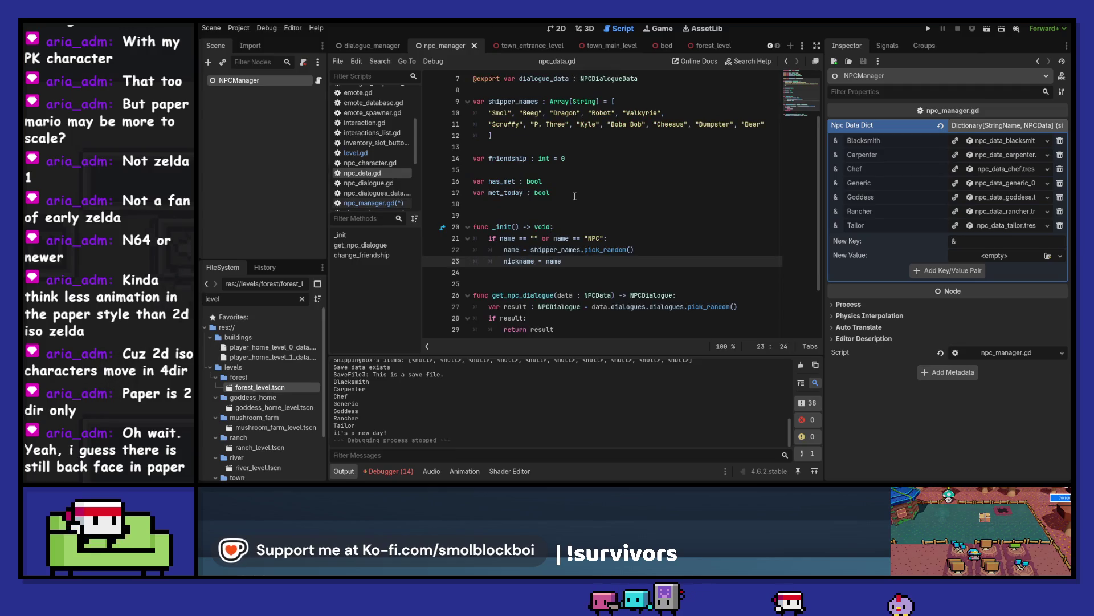
{"action": "double_click", "coordinate": [502, 181]}
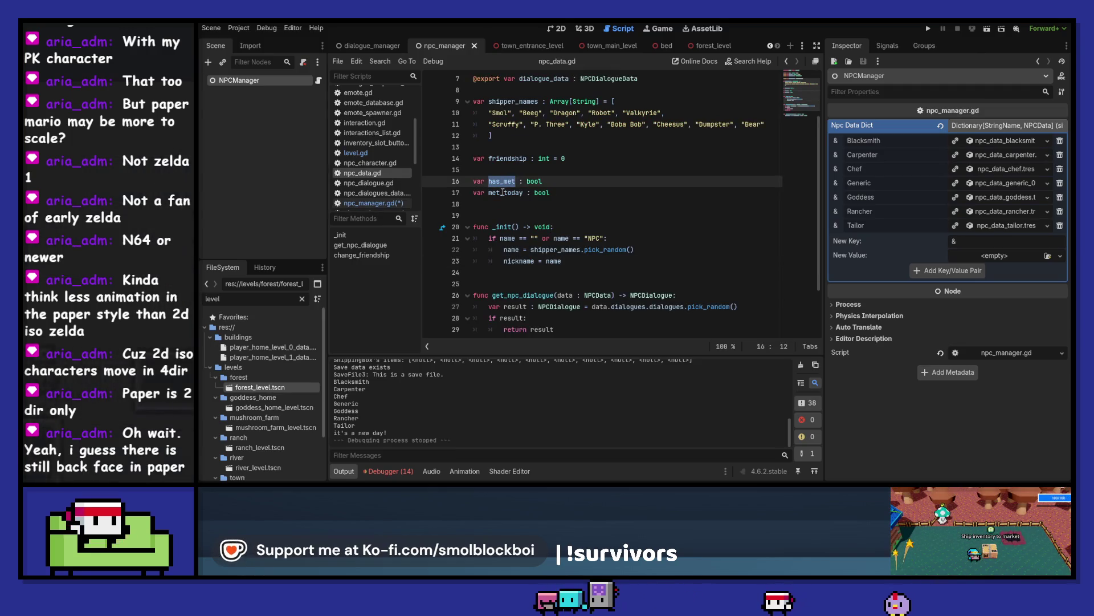
{"action": "left_click", "coordinate": [318, 81]}
{"action": "type", "text": "has_met met_today"}
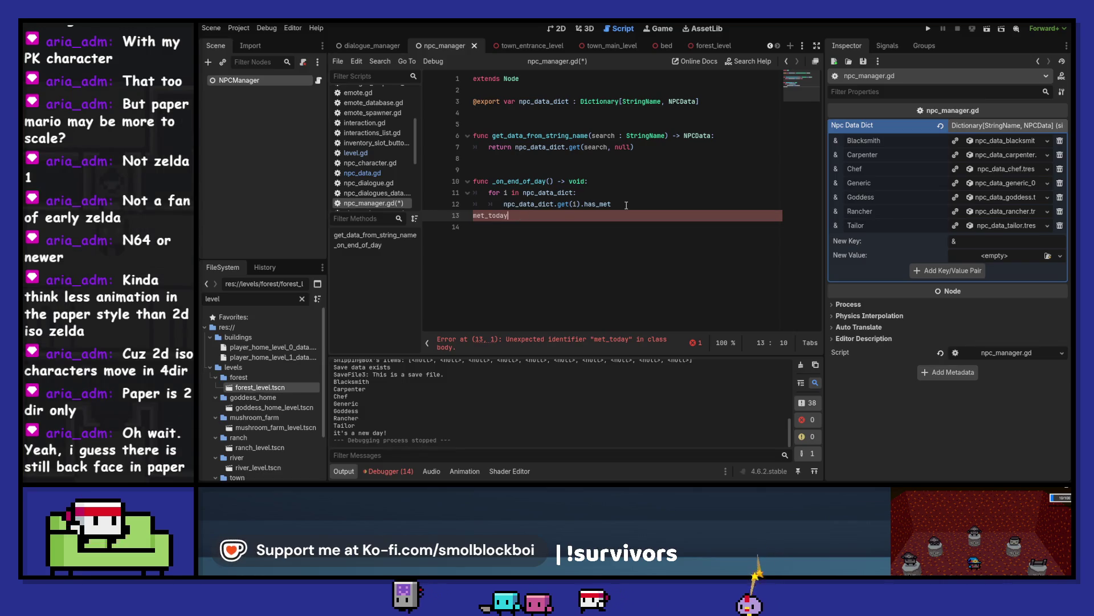
Step: Make the loop line npc_data_dict.get(i).met_today = false, then run the game with F5
{"action": "left_click", "coordinate": [627, 205]}
{"action": "key", "text": "ctrl+shift+d"}
{"action": "double_click", "coordinate": [489, 227]}
{"action": "key", "text": "ctrl+x"}
{"action": "double_click", "coordinate": [597, 216]}
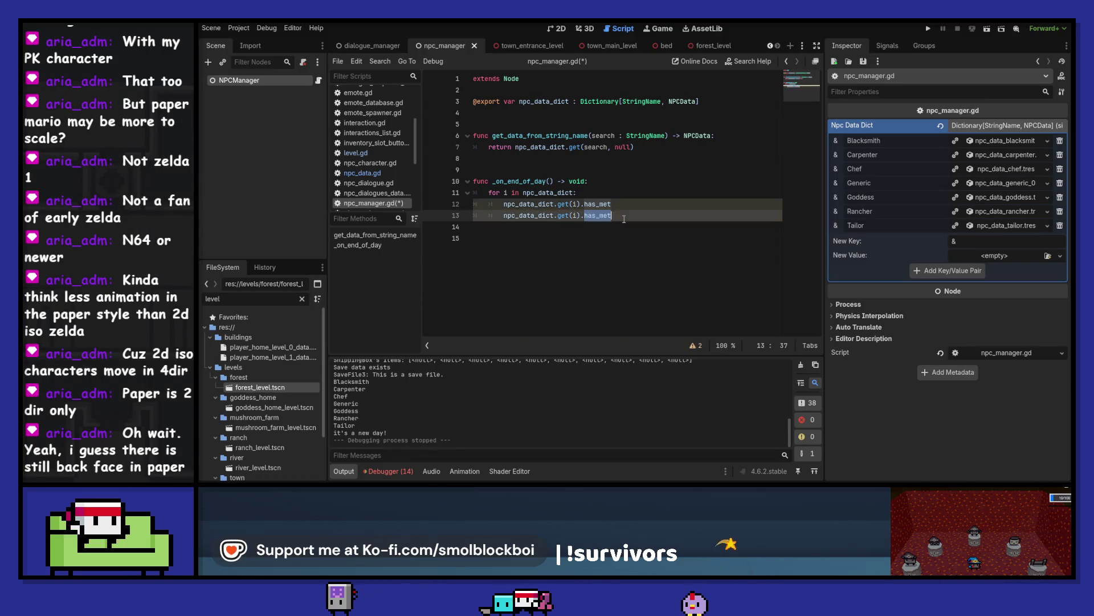
{"action": "key", "text": "ctrl+v"}
{"action": "key", "text": "Down"}
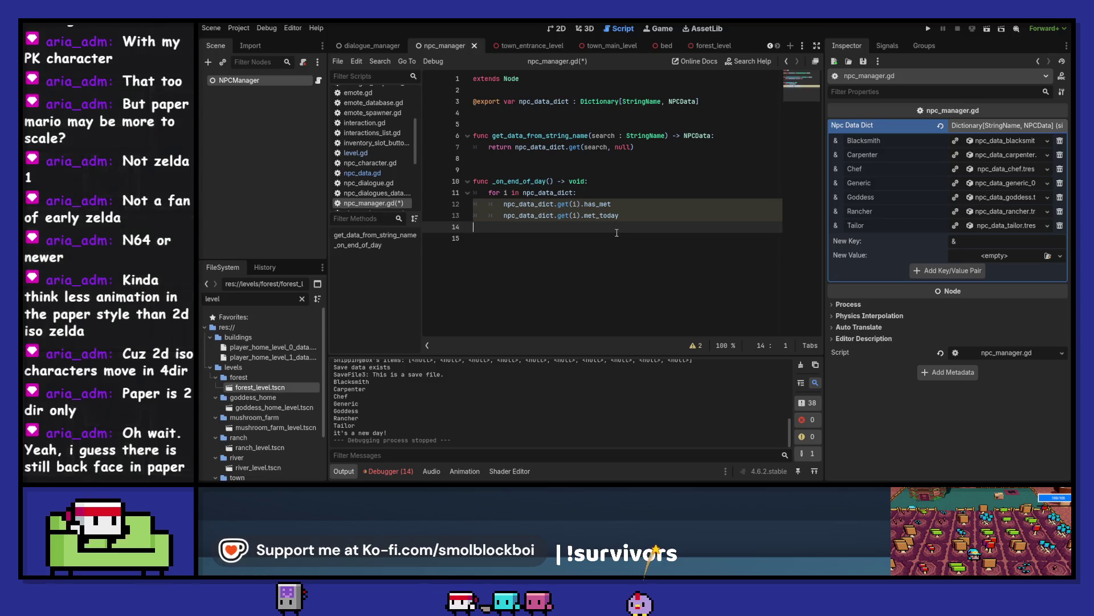
{"action": "key", "text": "BackSpace"}
{"action": "key", "text": "Up"}
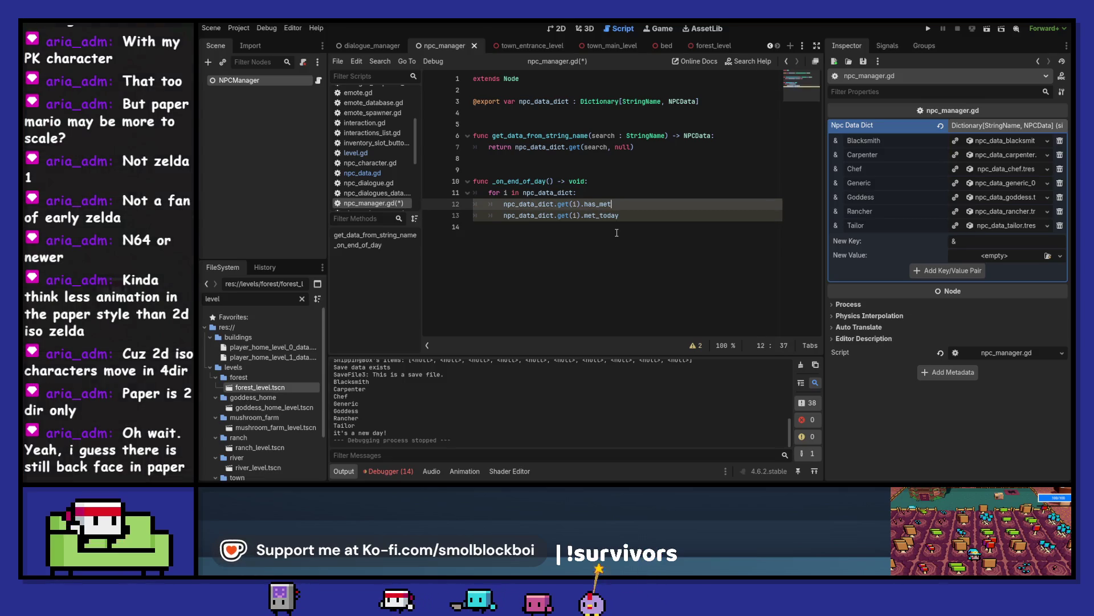
{"action": "key", "text": "ctrl+shift+k"}
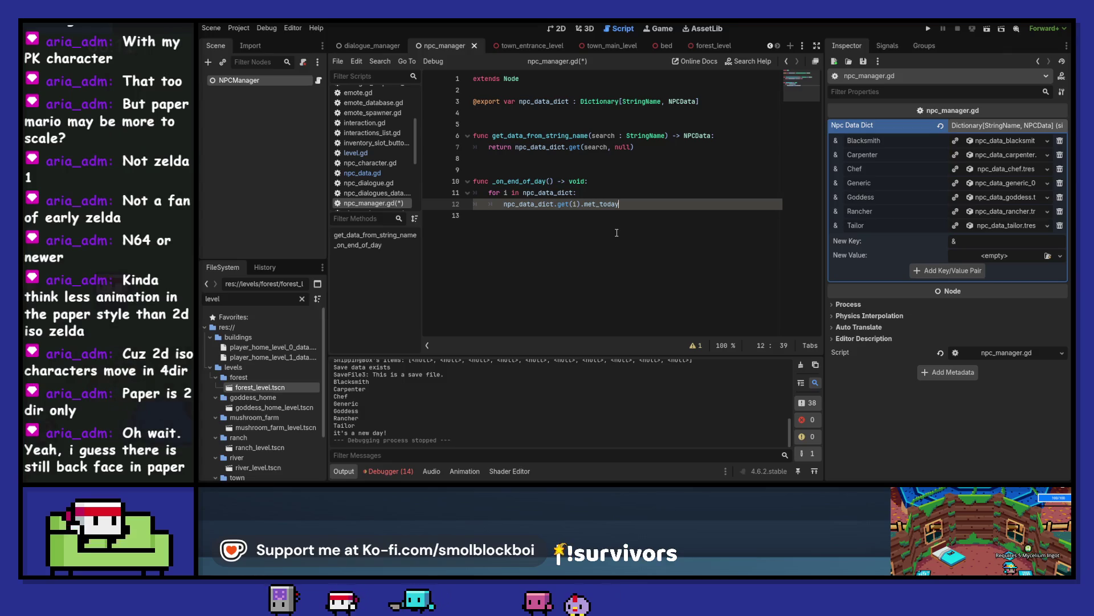
{"action": "key", "text": "BackSpace"}
{"action": "key", "text": "BackSpace"}
{"action": "key", "text": "BackSpace"}
{"action": "type", "text": "false"}
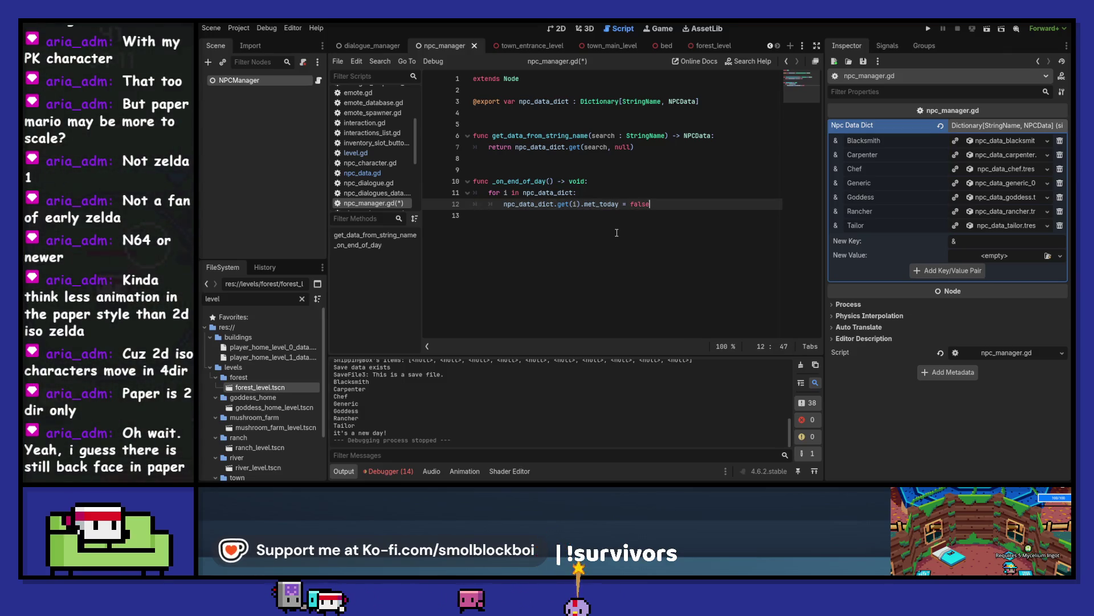
{"action": "key", "text": "F5"}
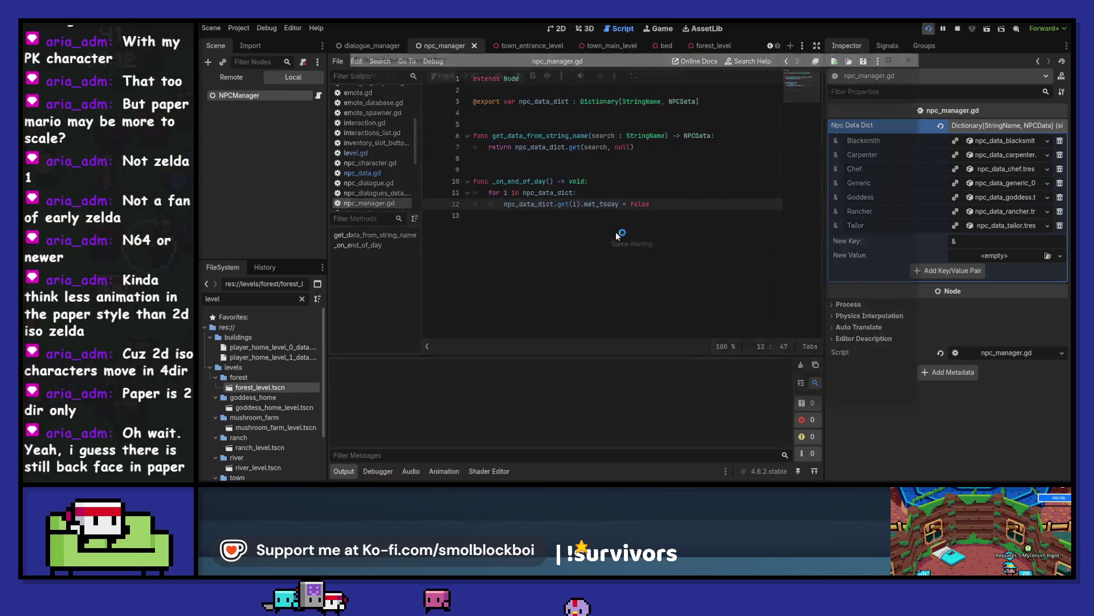
Step: Start the game and hear the Carpenter's and Tailor's first-meeting greetings
{"action": "left_click", "coordinate": [656, 244]}
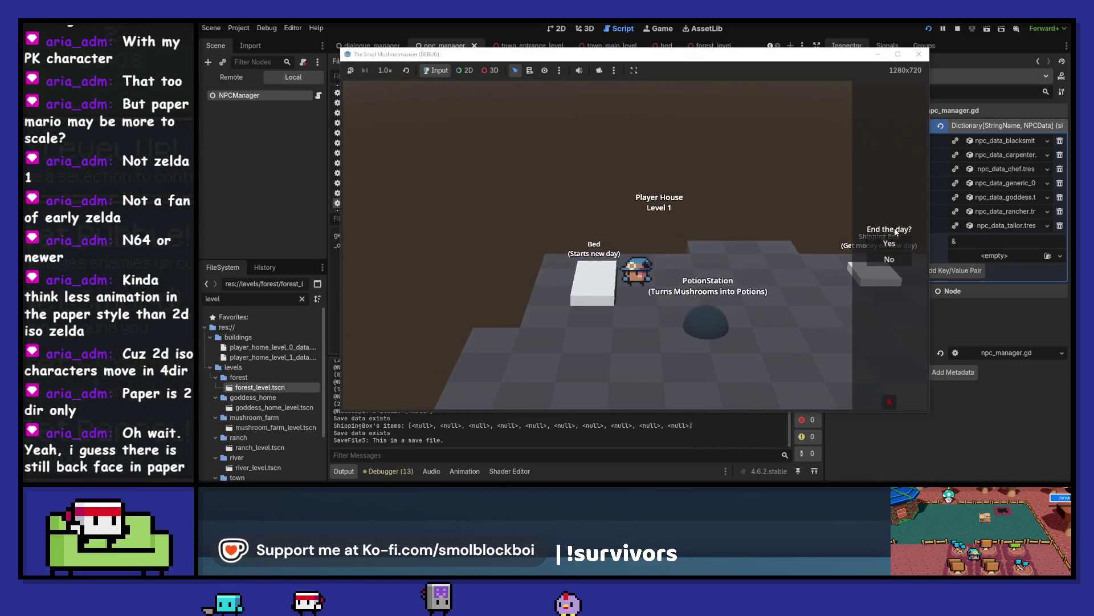
{"action": "key", "text": "d"}
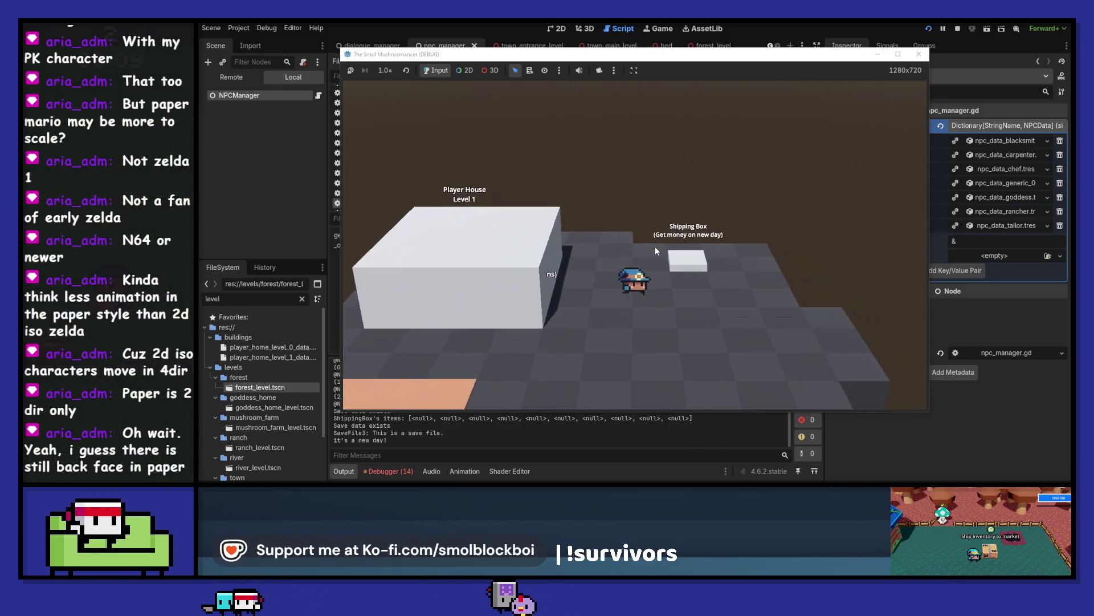
{"action": "key", "text": "d"}
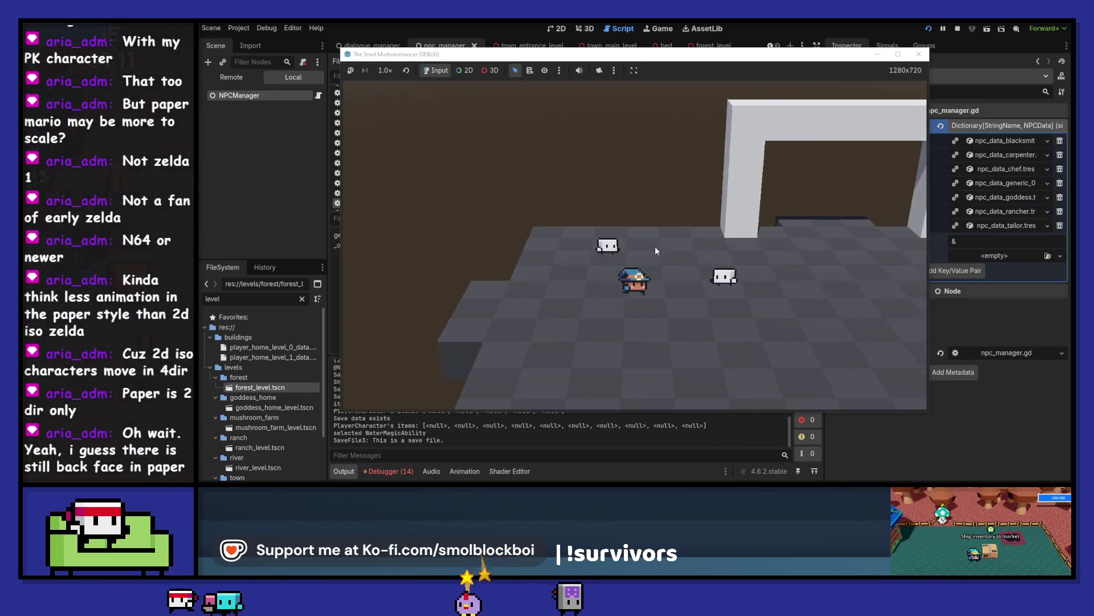
{"action": "key", "text": "w"}
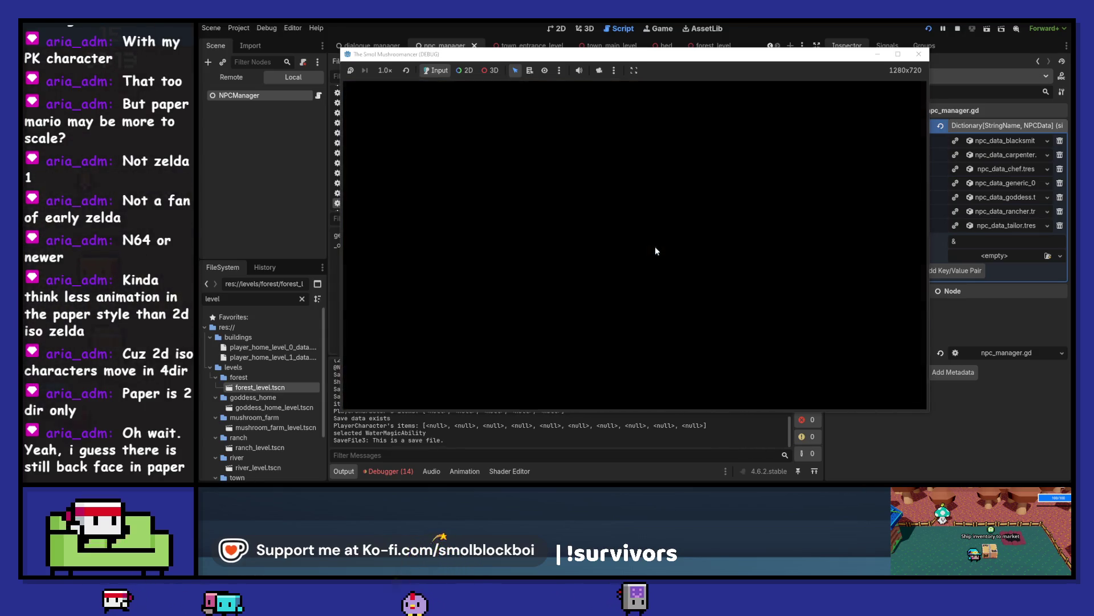
{"action": "key", "text": "e"}
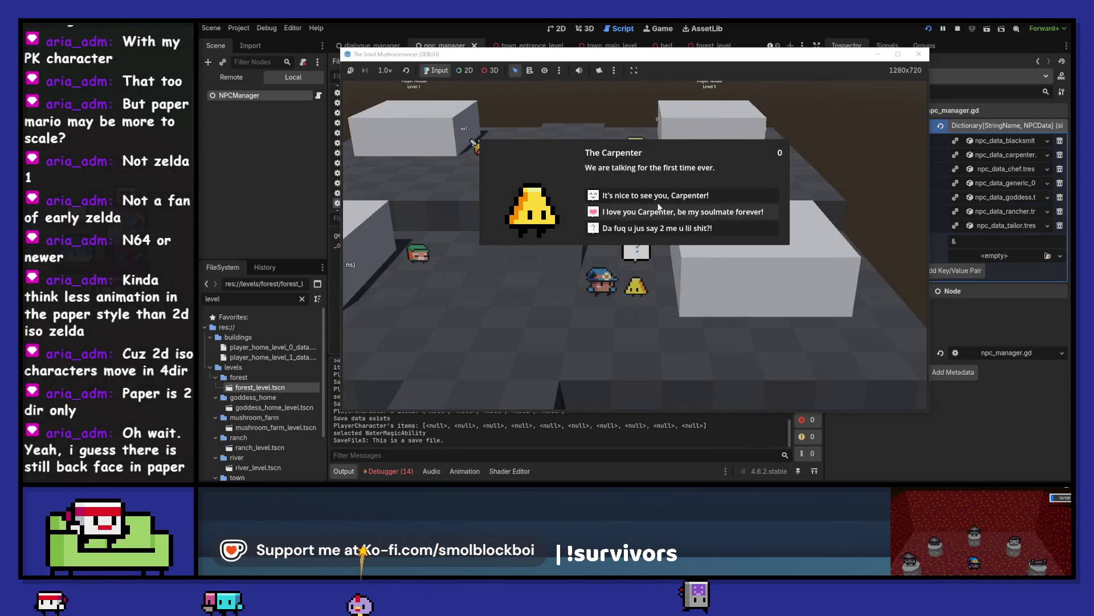
{"action": "left_click", "coordinate": [710, 194]}
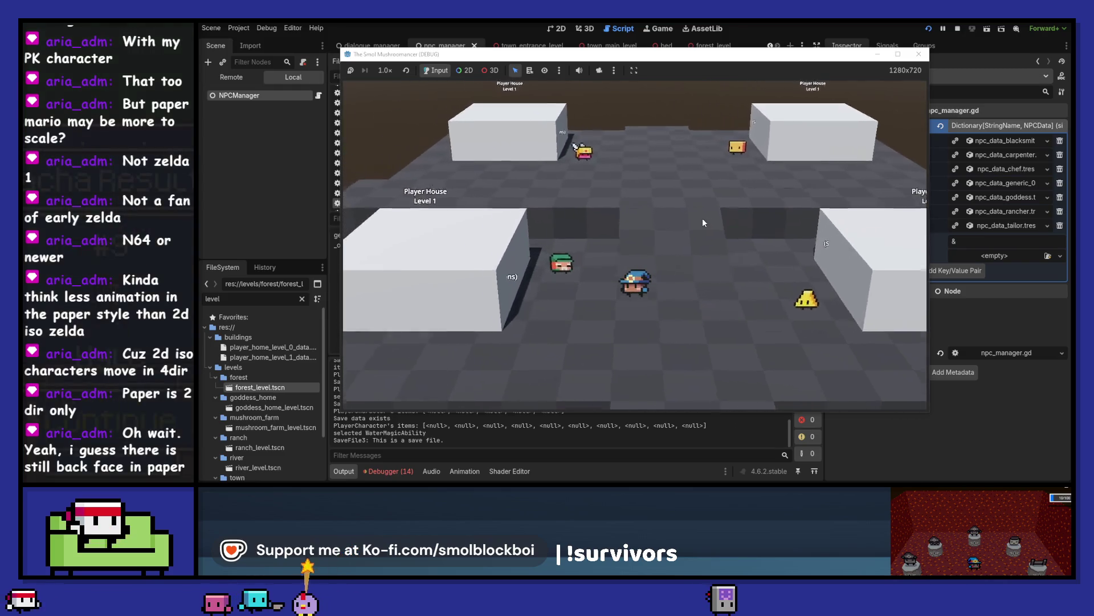
{"action": "left_click", "coordinate": [708, 230]}
Step: Greet the Chef, then talk to the Blacksmith twice
{"action": "key", "text": "d"}
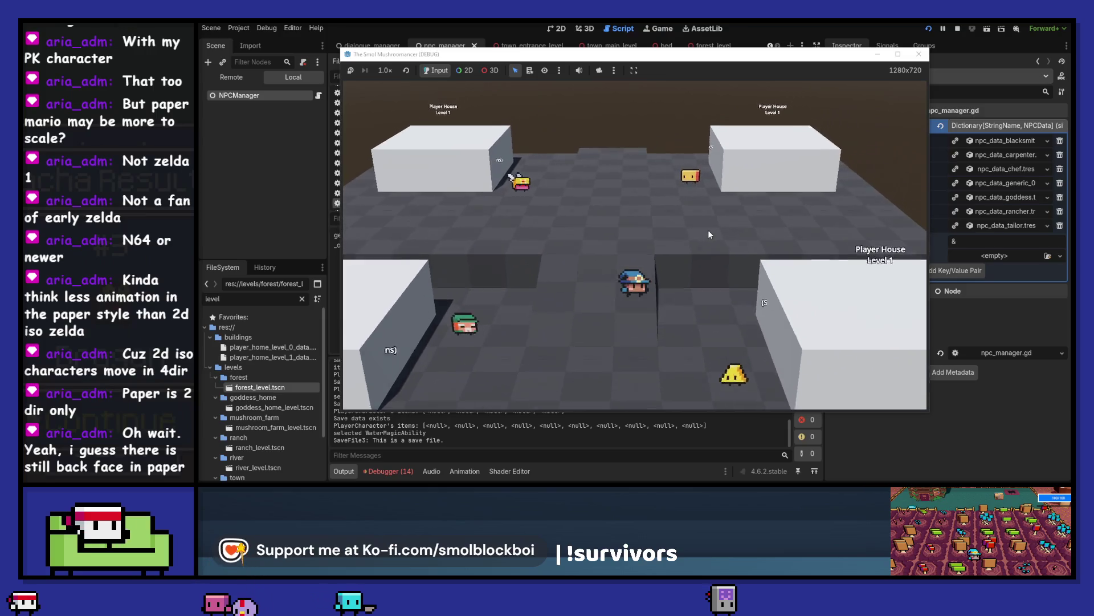
{"action": "key", "text": "w"}
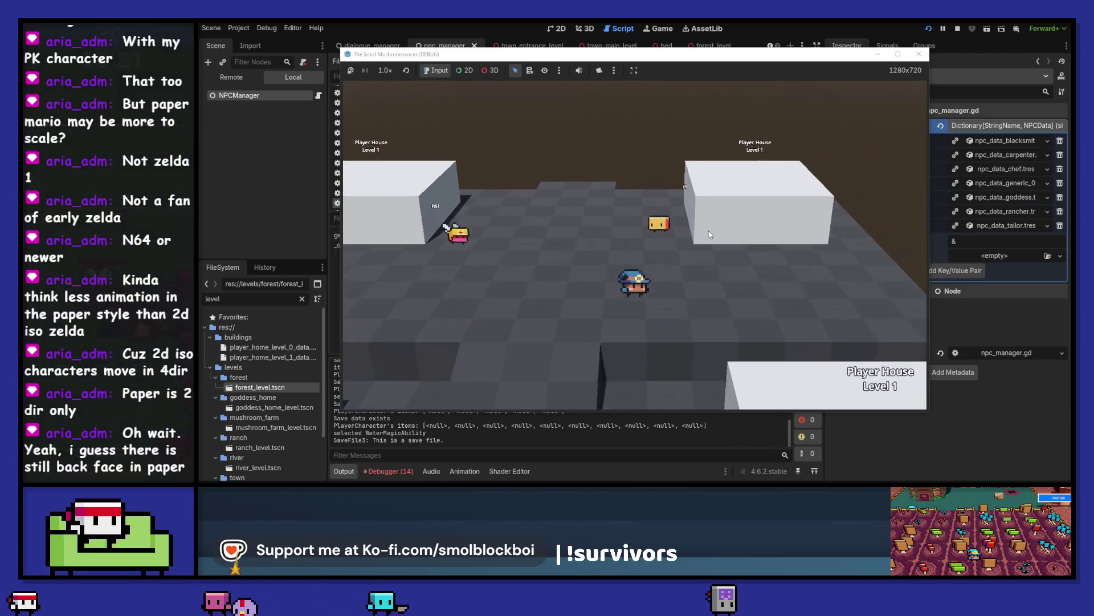
{"action": "key", "text": "e"}
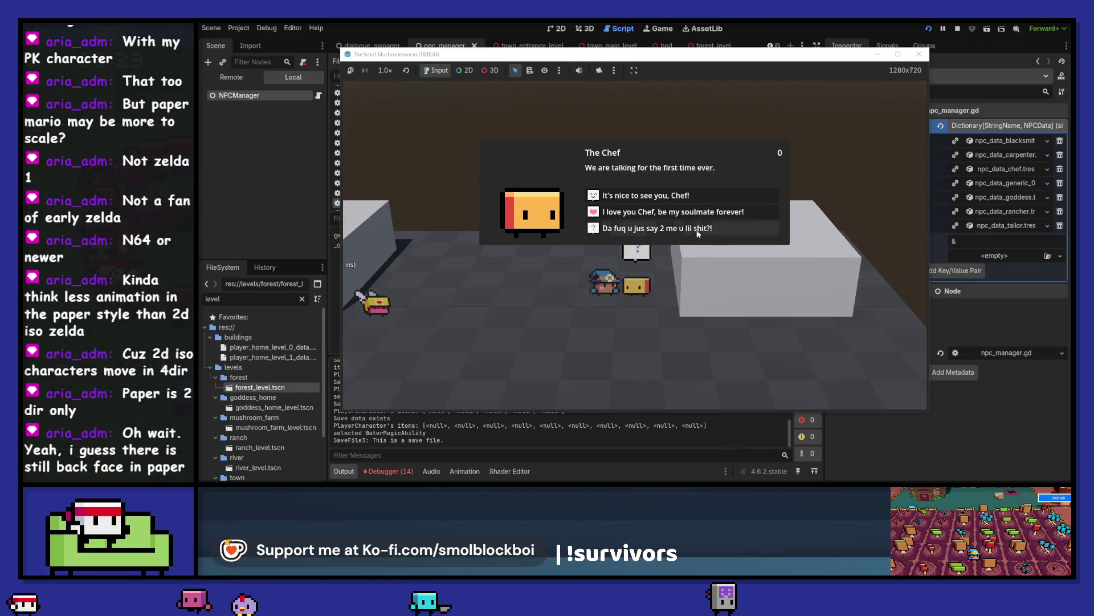
{"action": "left_click", "coordinate": [699, 212]}
{"action": "key", "text": "a"}
{"action": "key", "text": "e"}
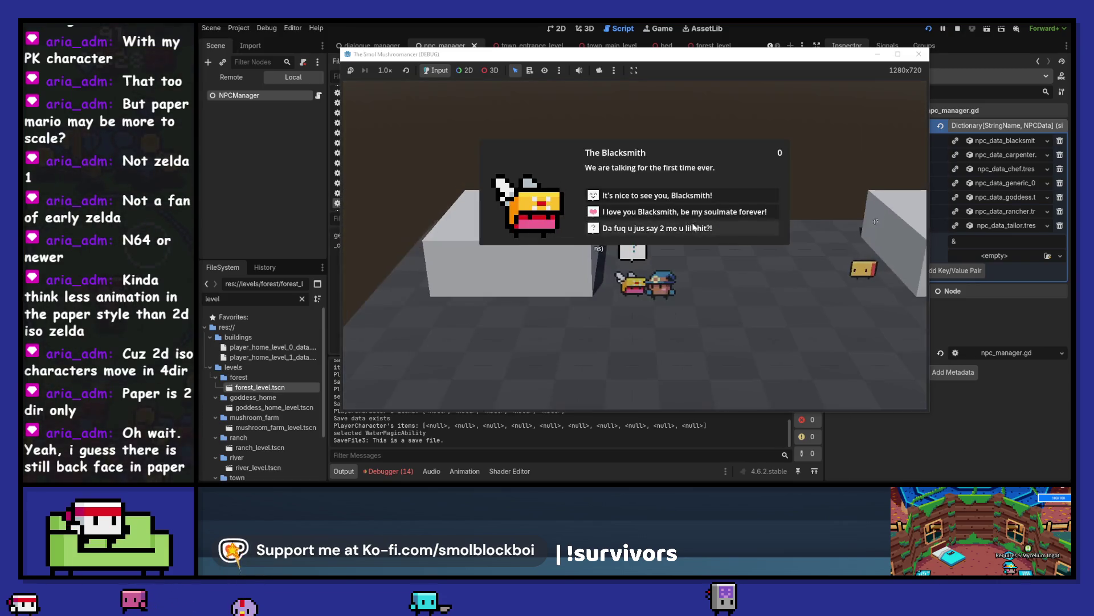
{"action": "left_click", "coordinate": [694, 227]}
{"action": "key", "text": "e"}
{"action": "left_click", "coordinate": [694, 200]}
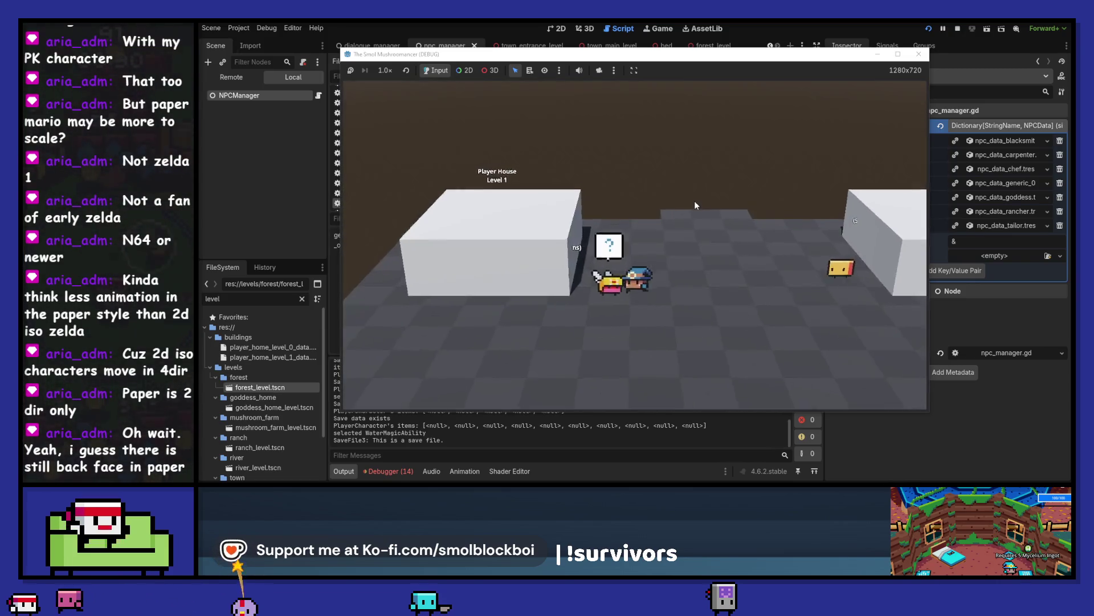
Step: Sleep in the bed to end the day, then talk to the Chef and Blacksmith again
{"action": "key", "text": "e"}
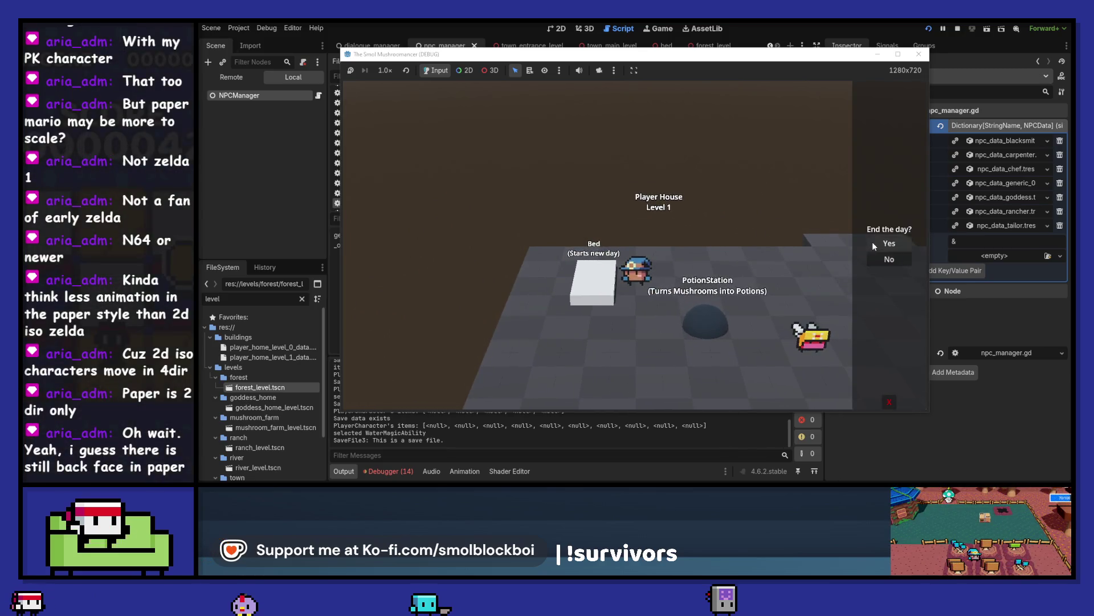
{"action": "left_click", "coordinate": [873, 243]}
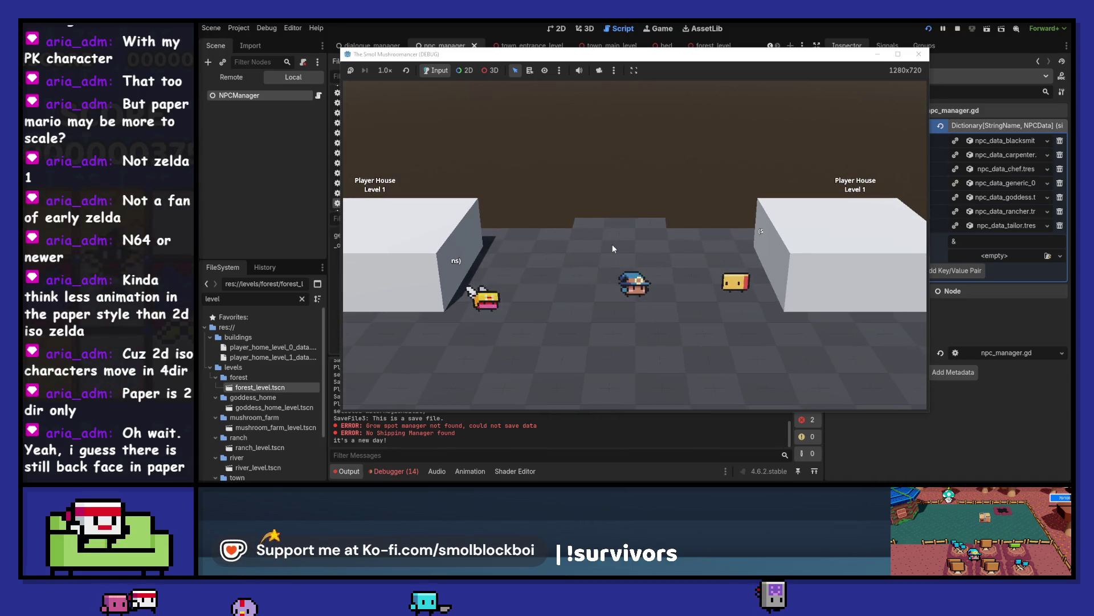
{"action": "key", "text": "d"}
{"action": "key", "text": "e"}
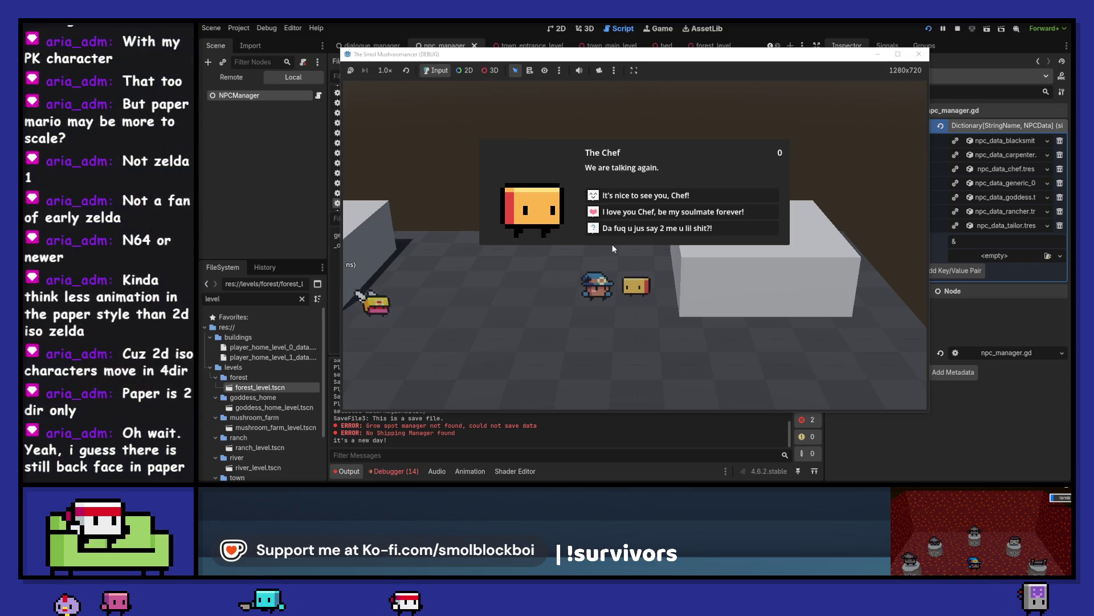
{"action": "left_click", "coordinate": [617, 234]}
{"action": "key", "text": "a"}
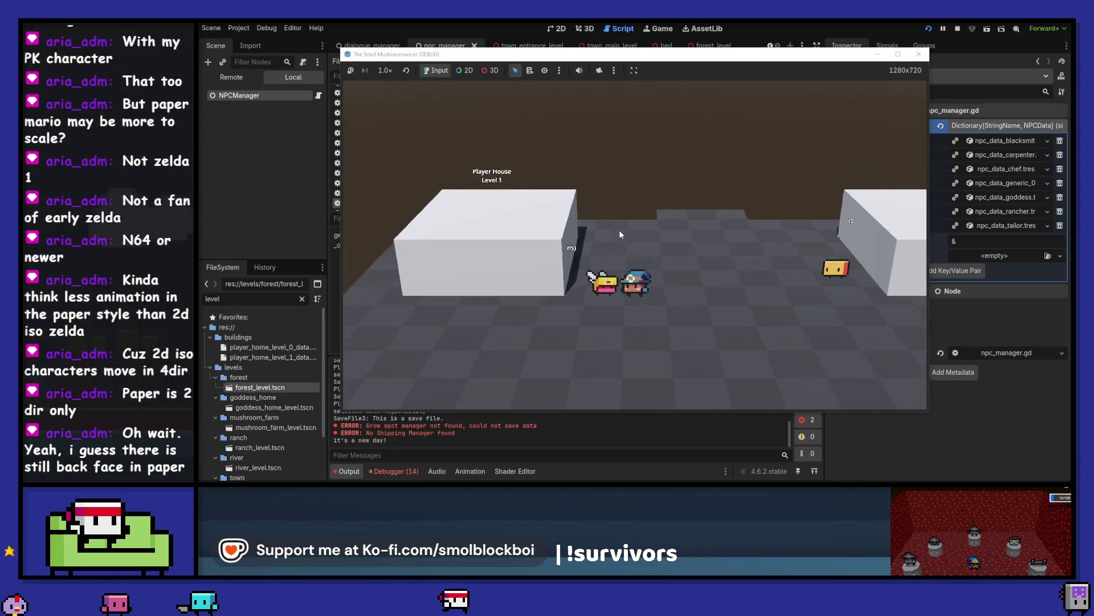
{"action": "key", "text": "e"}
{"action": "left_click", "coordinate": [620, 234]}
Step: Talk to the Tailor and Carpenter again, then stop the game
{"action": "key", "text": "s"}
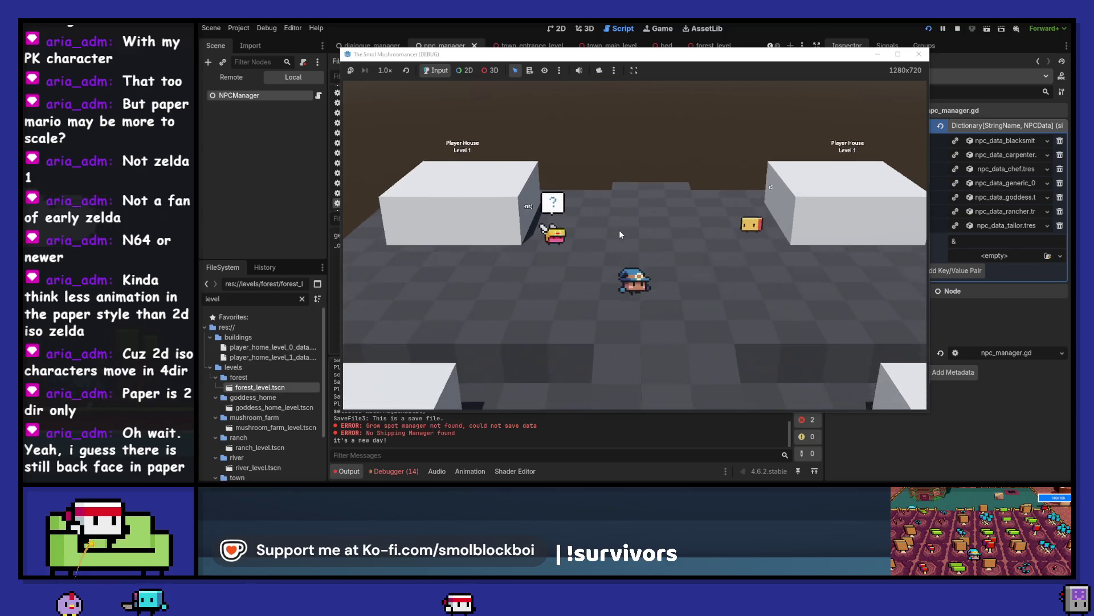
{"action": "key", "text": "e"}
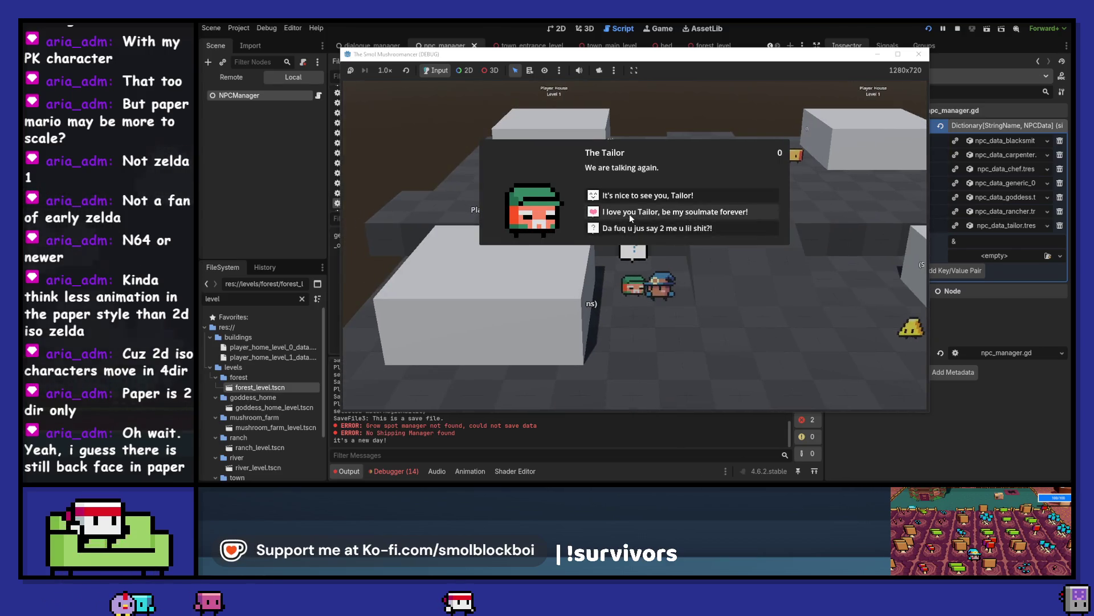
{"action": "left_click", "coordinate": [630, 214]}
{"action": "key", "text": "d"}
{"action": "key", "text": "e"}
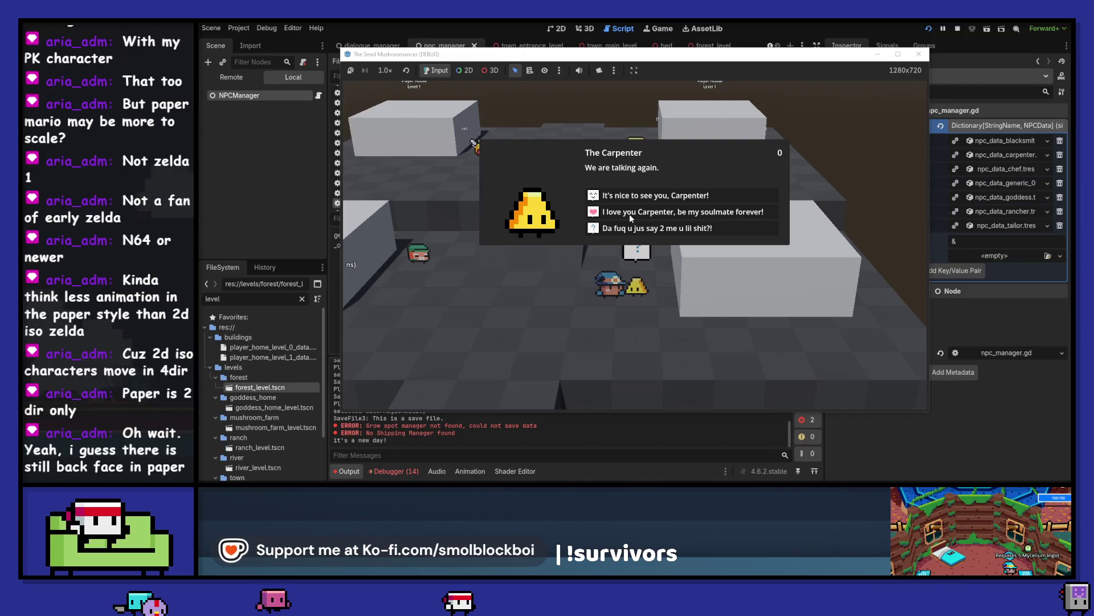
{"action": "left_click", "coordinate": [629, 213]}
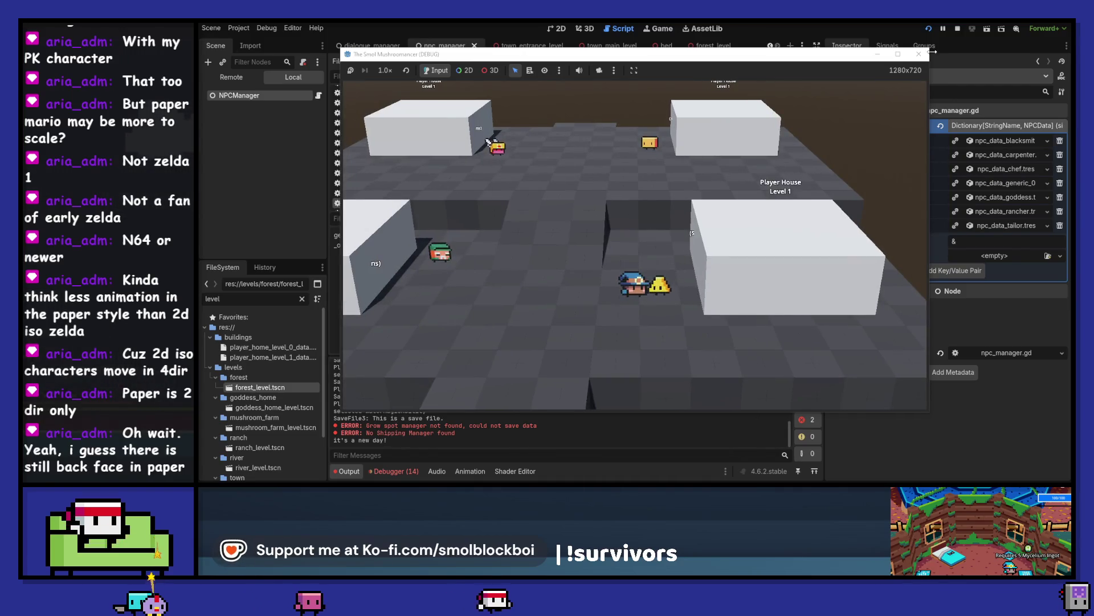
{"action": "left_click", "coordinate": [919, 53]}
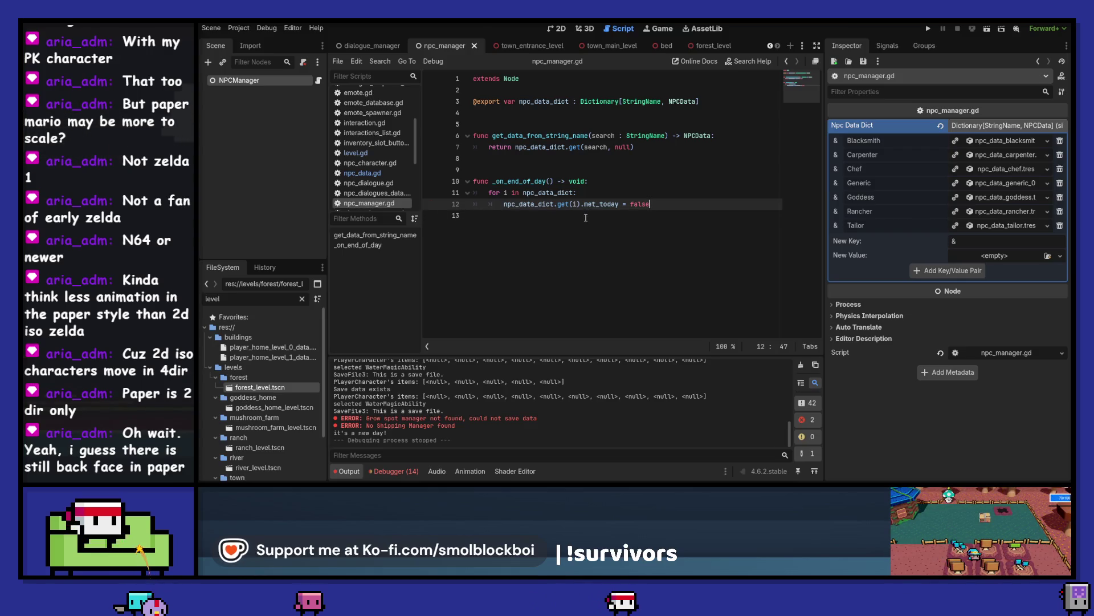
Step: Edit the end-of-day loop around the npc_data_dict.get(i) lookup and its print() line
{"action": "left_click", "coordinate": [595, 192]}
{"action": "key", "text": "Return"}
{"action": "type", "text": "print()"}
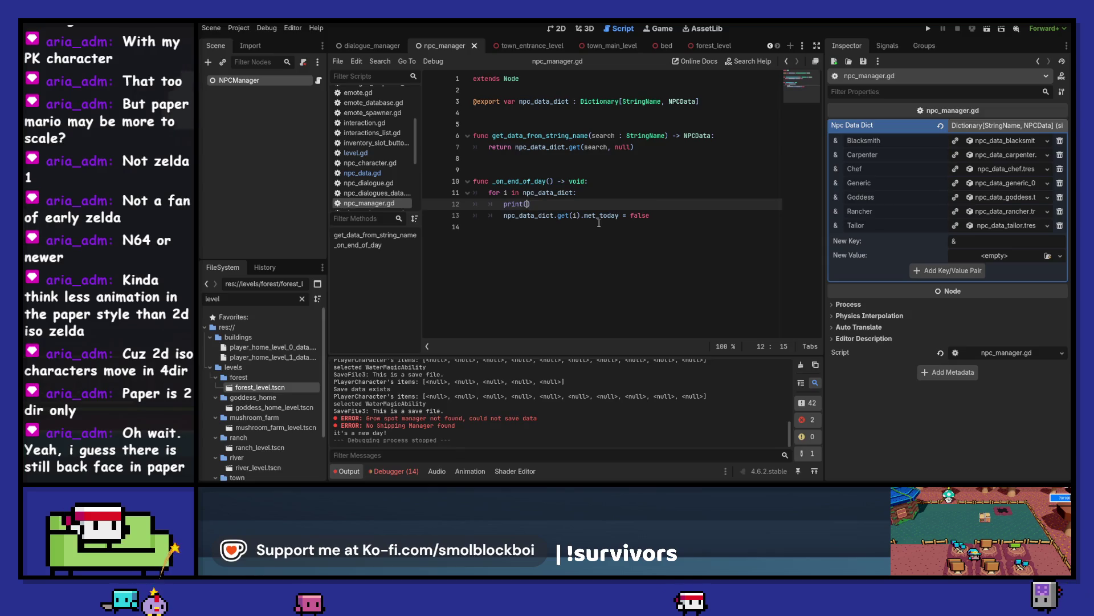
{"action": "key", "text": "Down"}
{"action": "key", "text": "Home"}
{"action": "key", "text": "shift+ctrl+Right"}
{"action": "key", "text": "shift+ctrl+Right"}
{"action": "key", "text": "shift+ctrl+Right"}
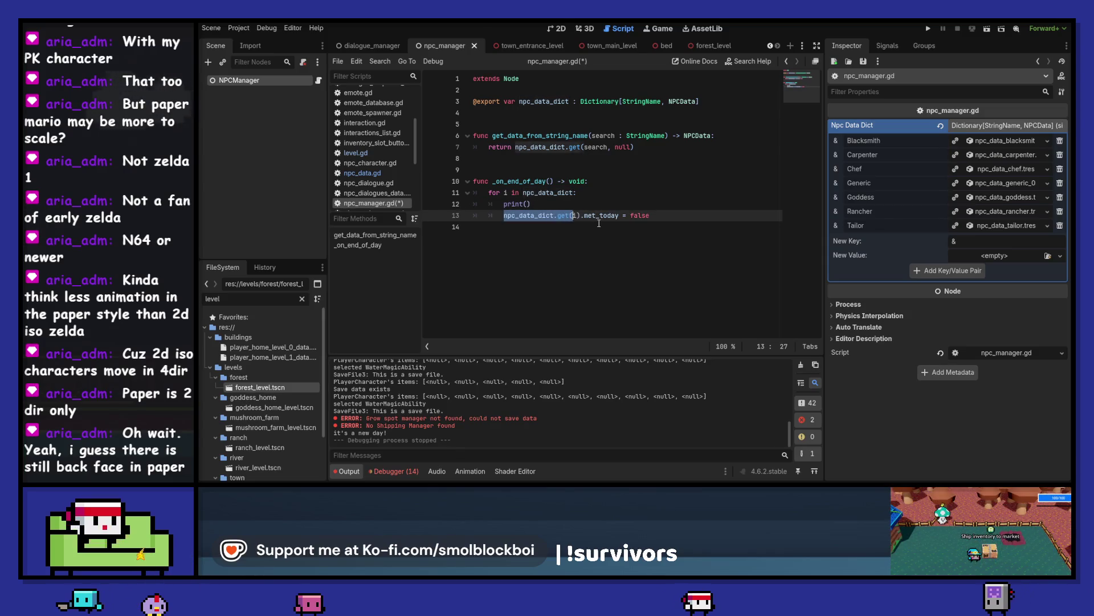
{"action": "key", "text": "Up"}
Step: Test-run from Player House Level 1, then delete the debug print() and save npc_manager.gd
{"action": "key", "text": "F5"}
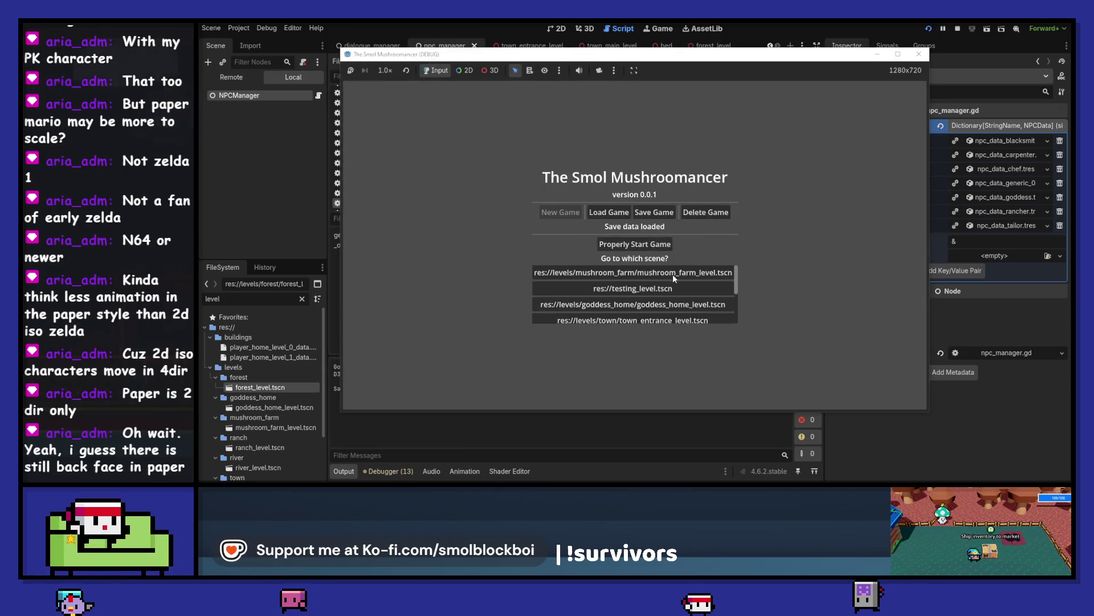
{"action": "left_click", "coordinate": [675, 278]}
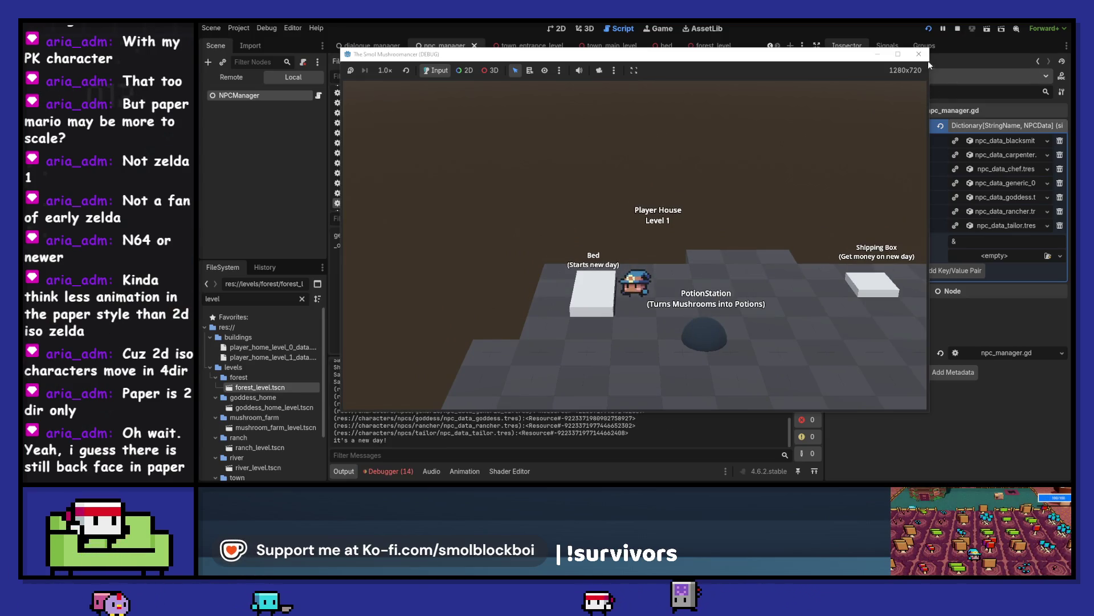
{"action": "key", "text": "F8"}
{"action": "key", "text": "BackSpace"}
{"action": "key", "text": "BackSpace"}
{"action": "key", "text": "BackSpace"}
{"action": "key", "text": "ctrl+s"}
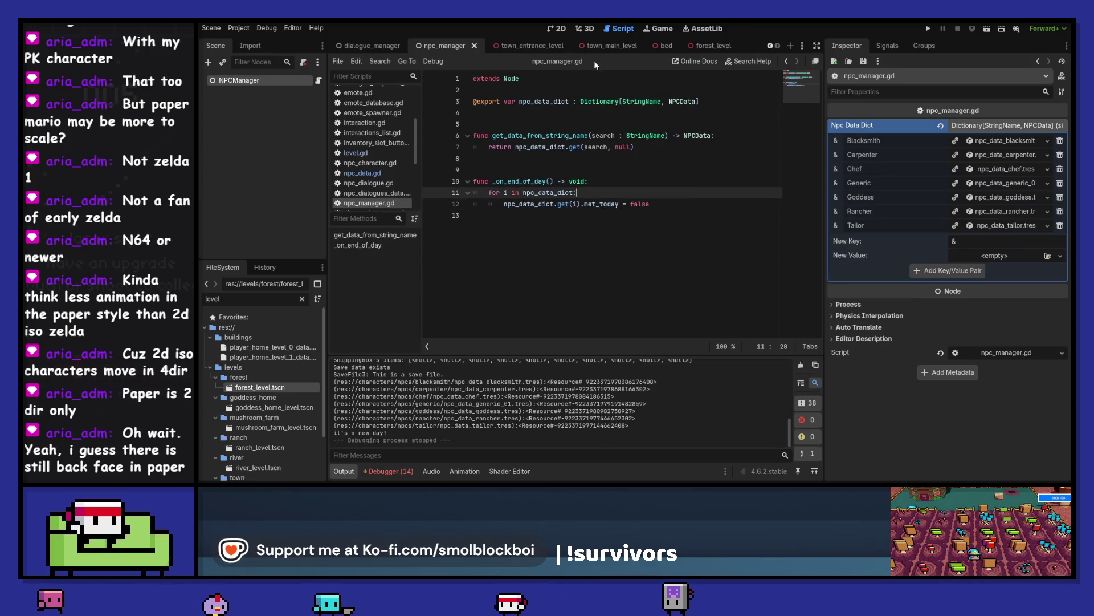
Step: Close the forest_level scene and search the NPCData script for met_today
{"action": "left_click", "coordinate": [721, 46]}
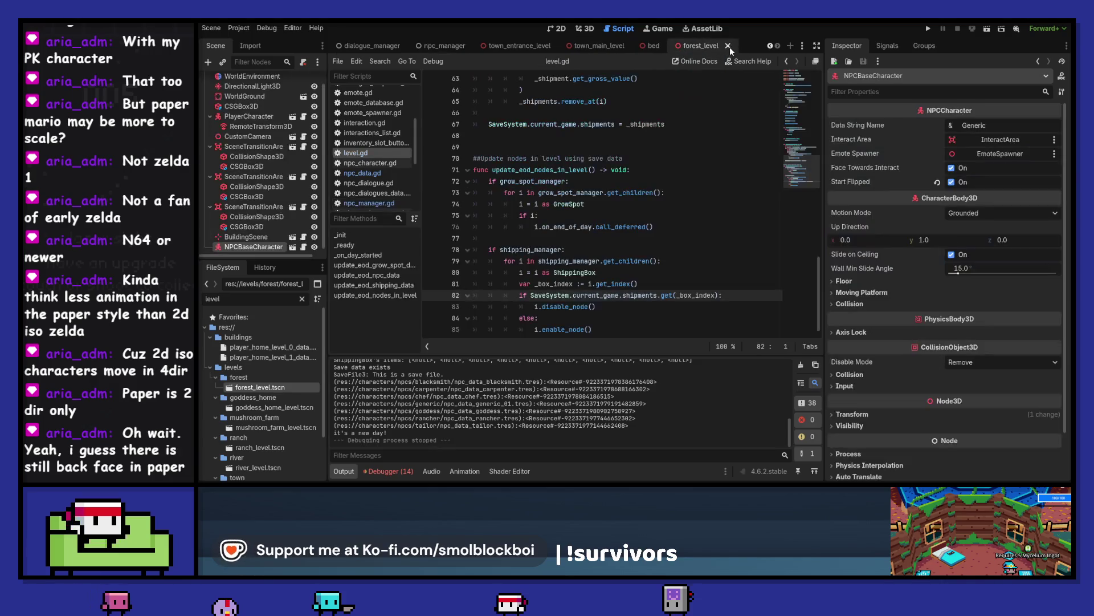
{"action": "left_click", "coordinate": [729, 48]}
{"action": "key", "text": "ctrl+Tab"}
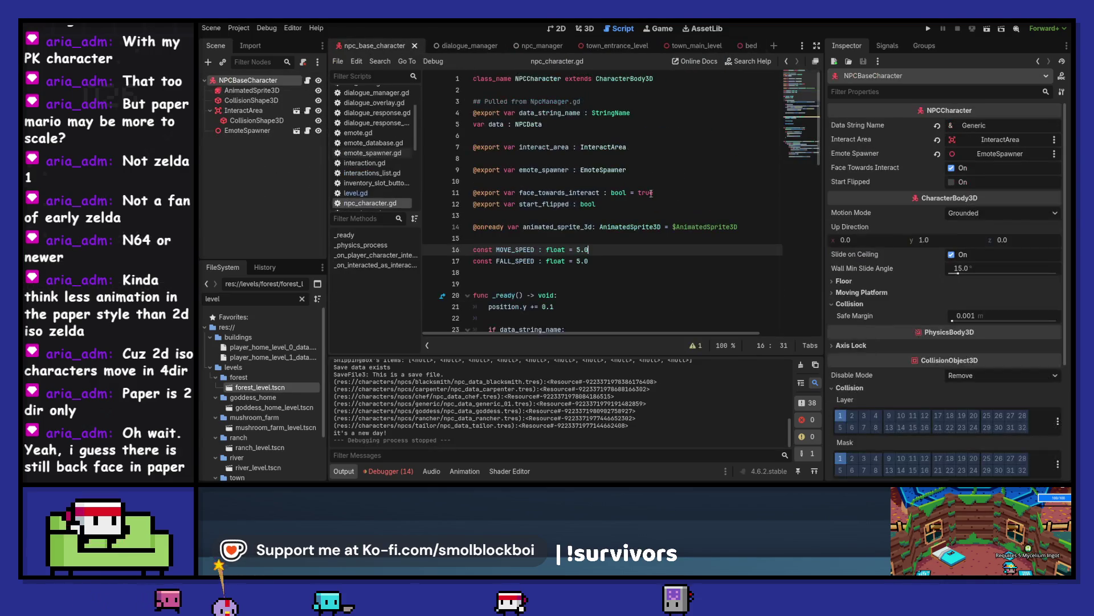
{"action": "left_click", "coordinate": [534, 124], "text": "ctrl"}
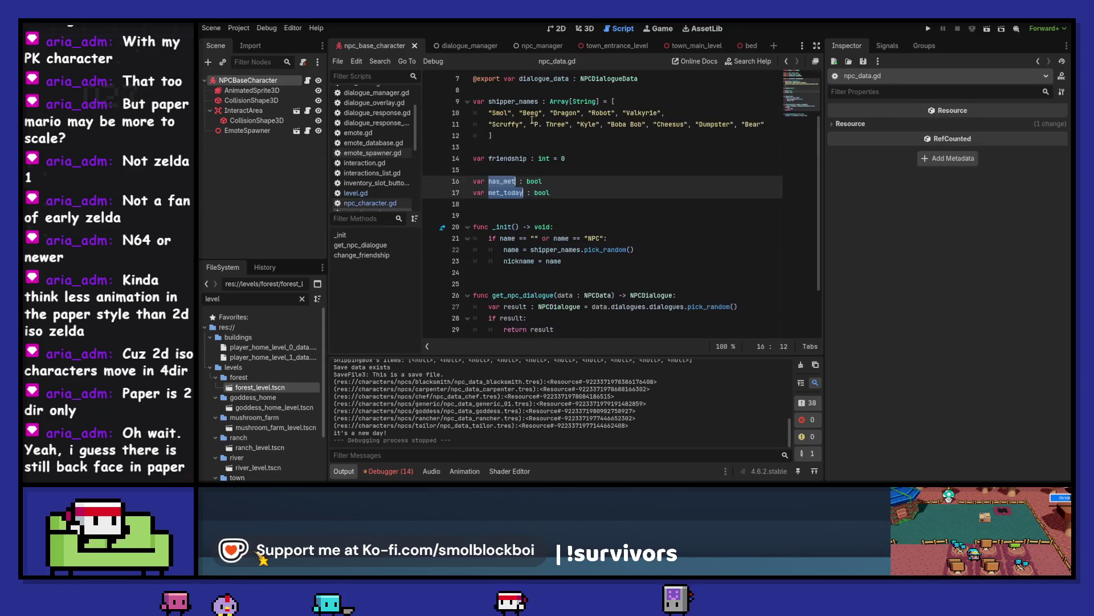
{"action": "double_click", "coordinate": [521, 194]}
{"action": "key", "text": "ctrl+f"}
{"action": "scroll", "coordinate": [613, 228], "scroll_direction": "down", "scroll_amount": 3}
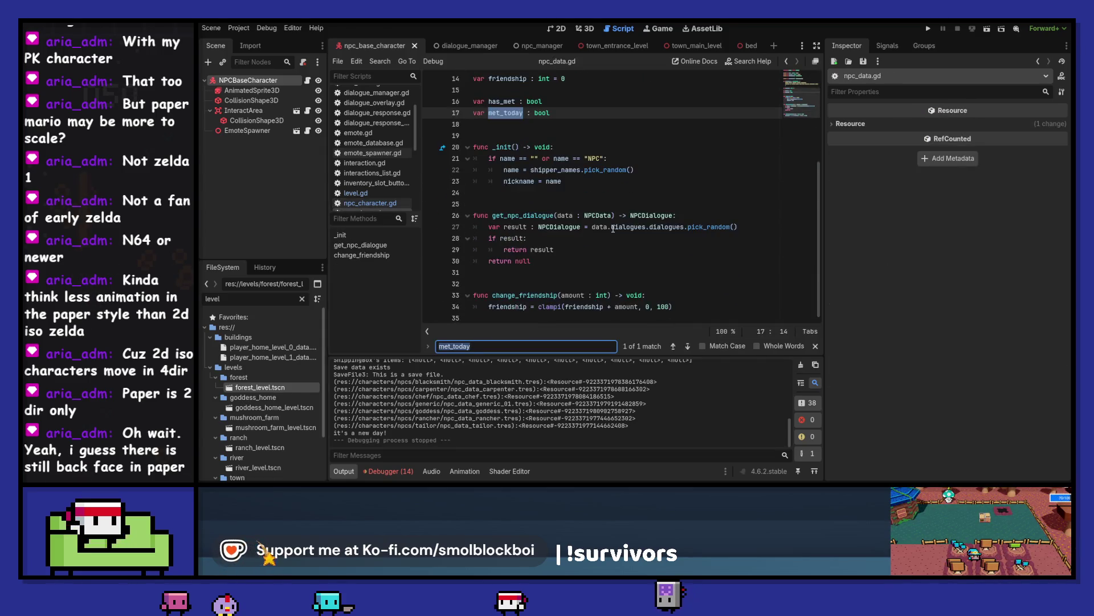
{"action": "scroll", "coordinate": [613, 229], "scroll_direction": "up", "scroll_amount": 3}
{"action": "scroll", "coordinate": [614, 229], "scroll_direction": "down", "scroll_amount": 3}
Step: Filter FileSystem for 'dialogue', open dialogue_overlay.tscn, clear the Output log and run the game
{"action": "key", "text": "ctrl+Tab"}
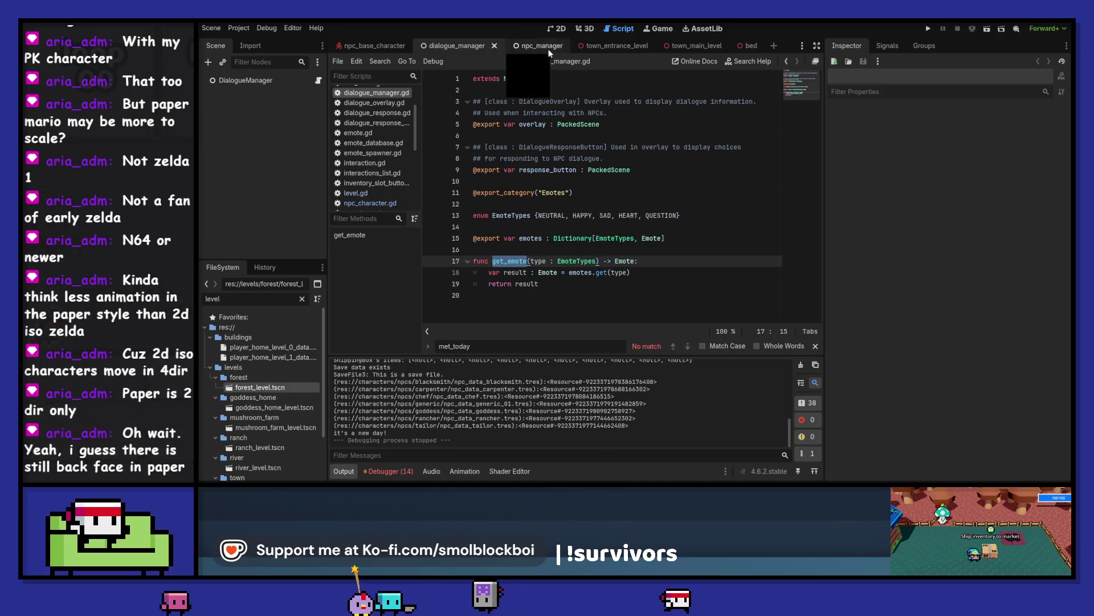
{"action": "left_click", "coordinate": [802, 46]}
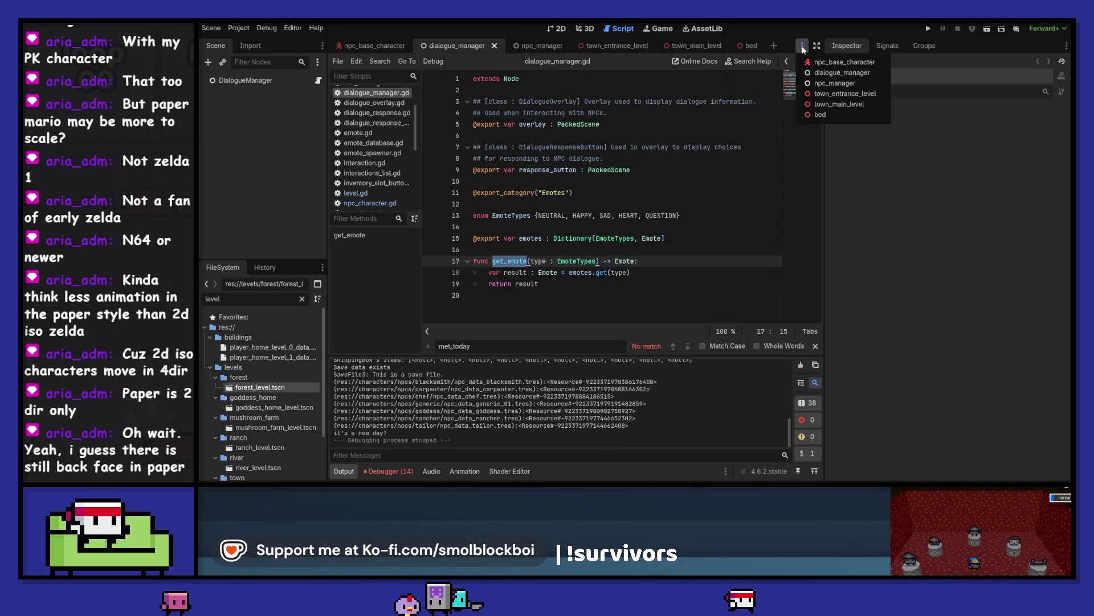
{"action": "left_click", "coordinate": [807, 44]}
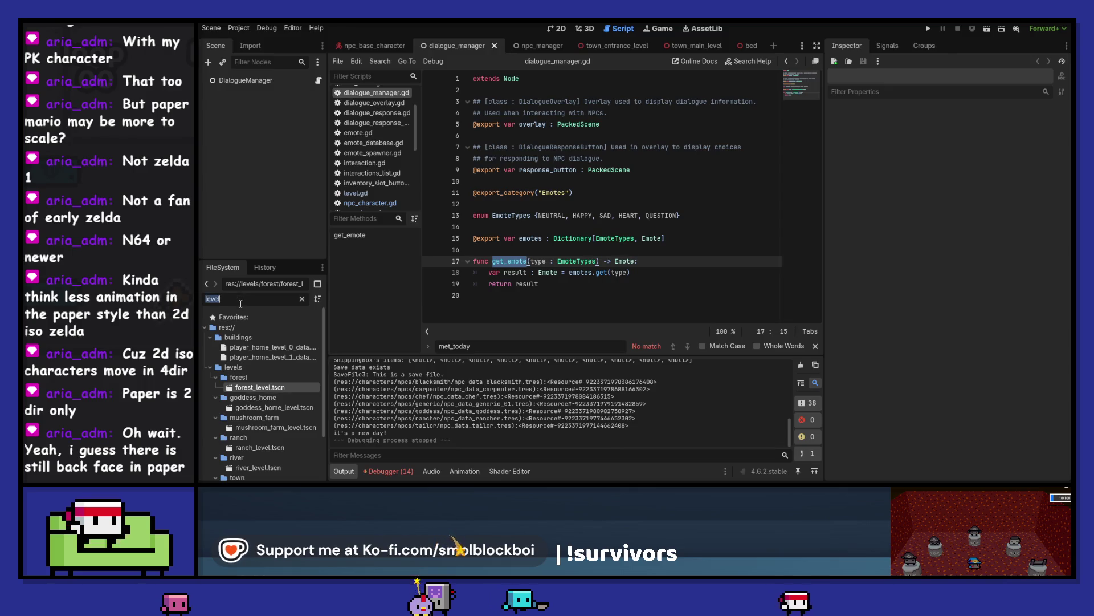
{"action": "type", "text": "dialogue"}
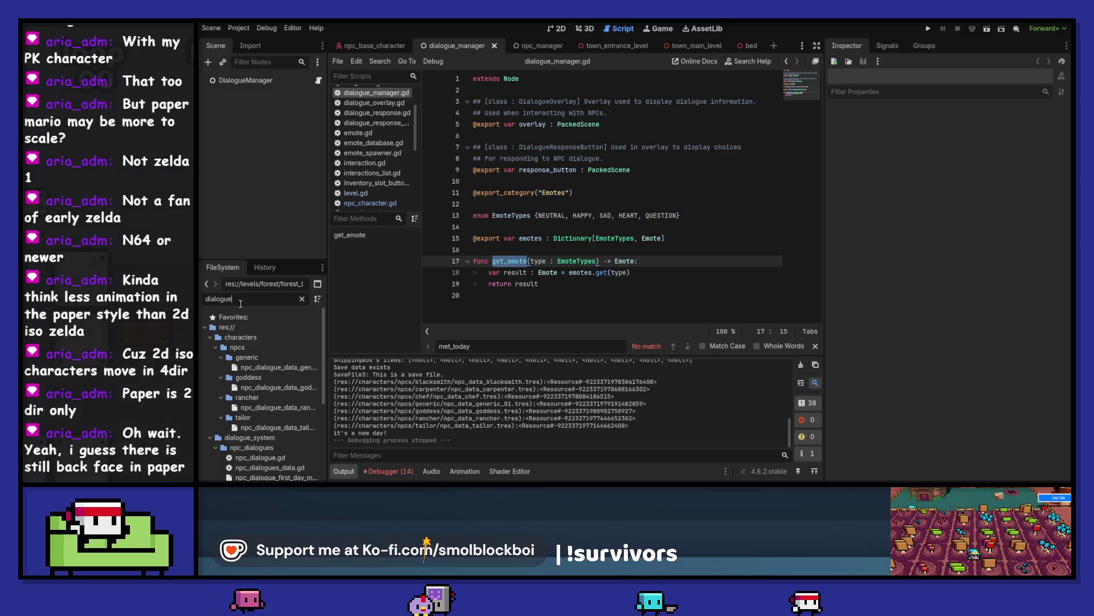
{"action": "scroll", "coordinate": [306, 397], "scroll_direction": "down", "scroll_amount": 5}
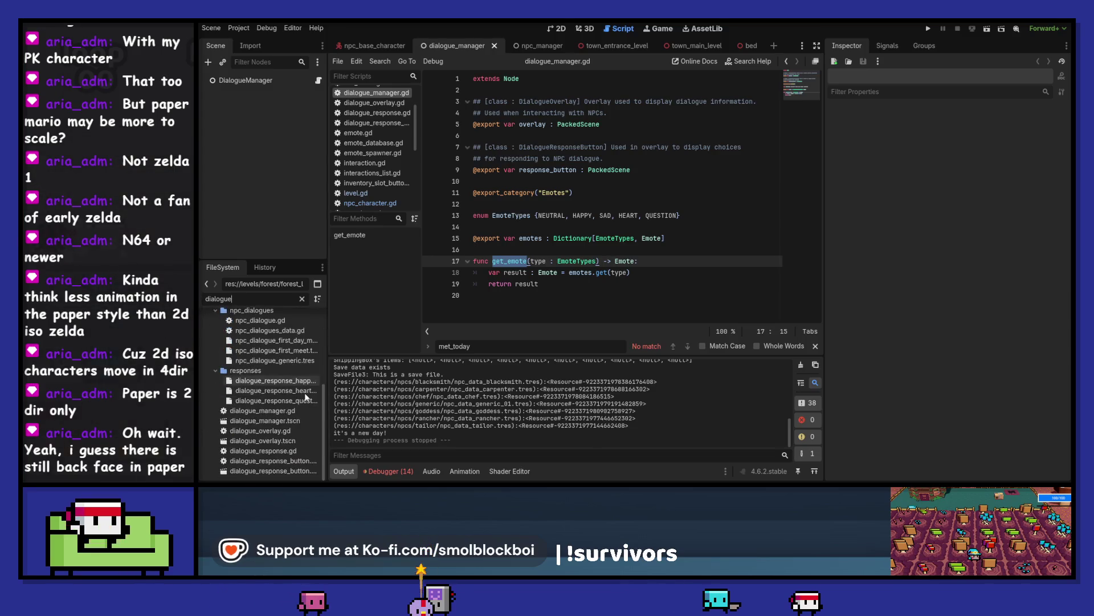
{"action": "double_click", "coordinate": [286, 441]}
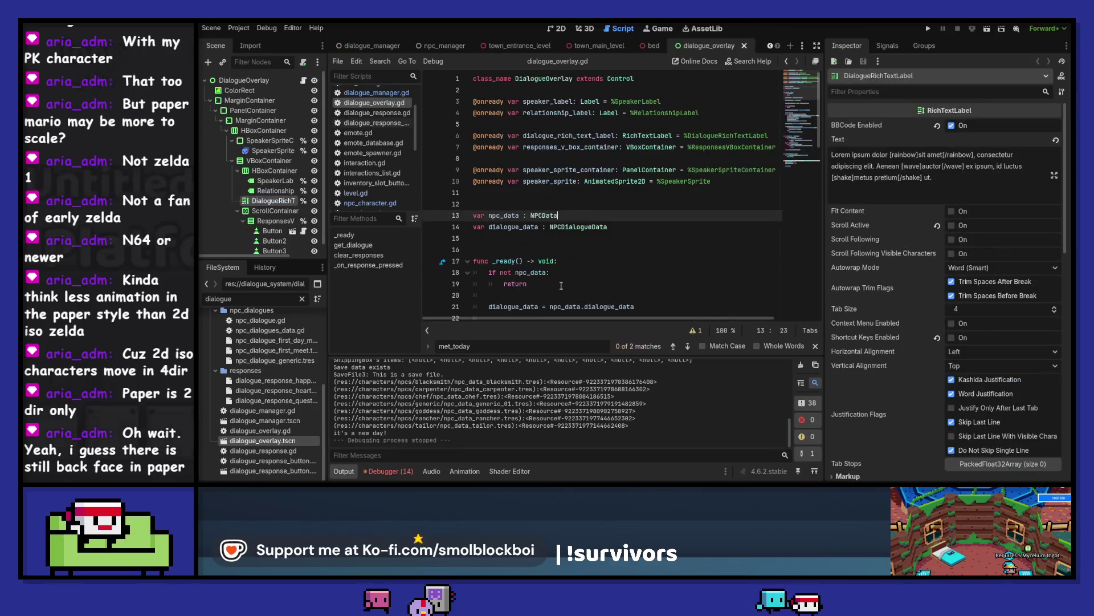
{"action": "scroll", "coordinate": [581, 227], "scroll_direction": "down", "scroll_amount": 10}
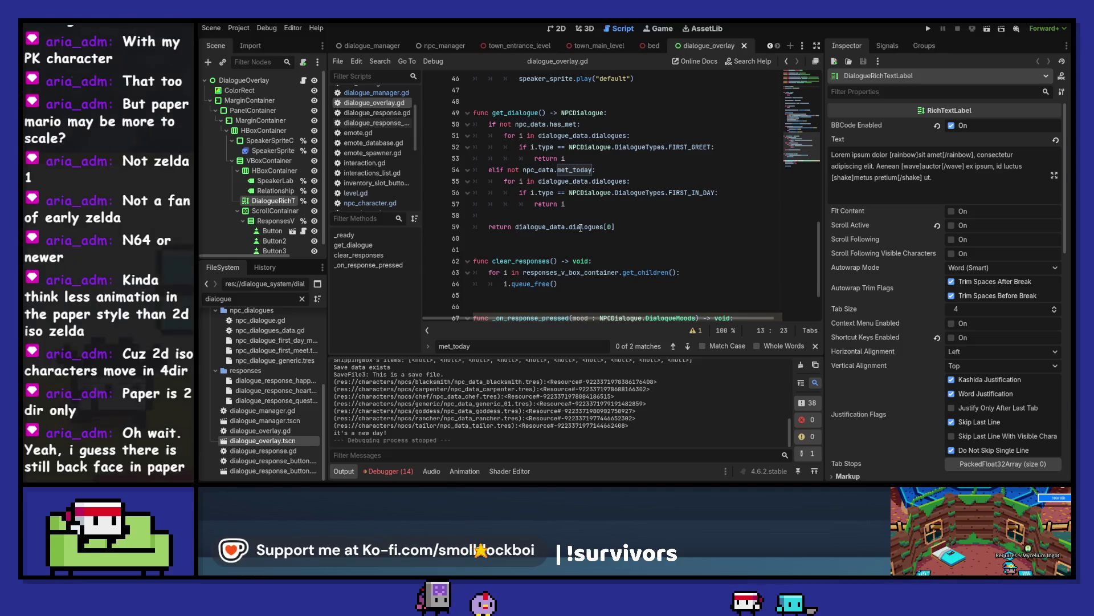
{"action": "mouse_move", "coordinate": [556, 135]}
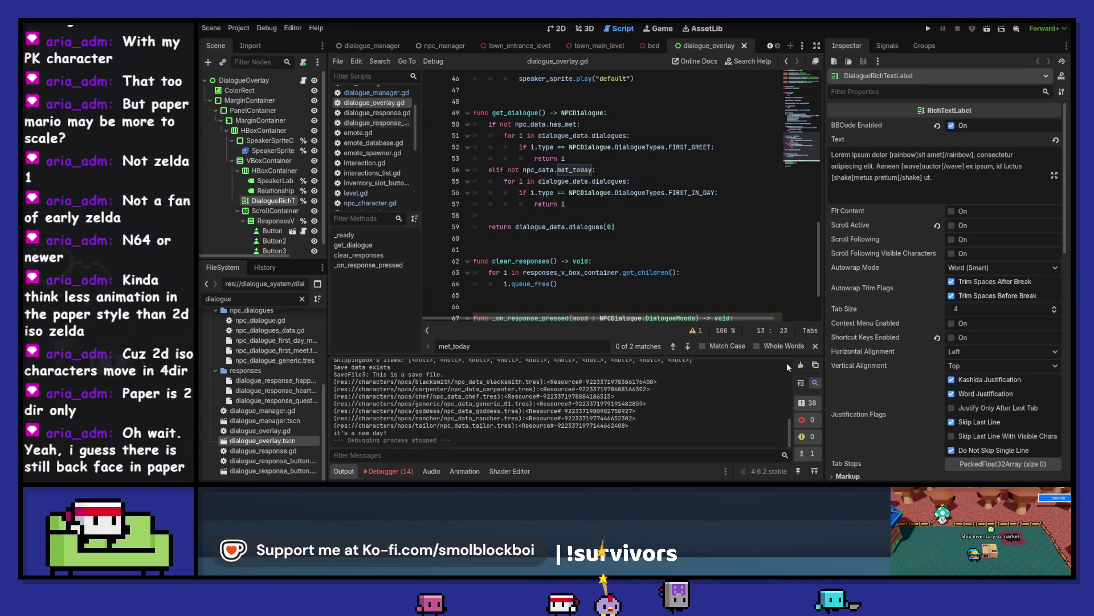
{"action": "left_click", "coordinate": [801, 364]}
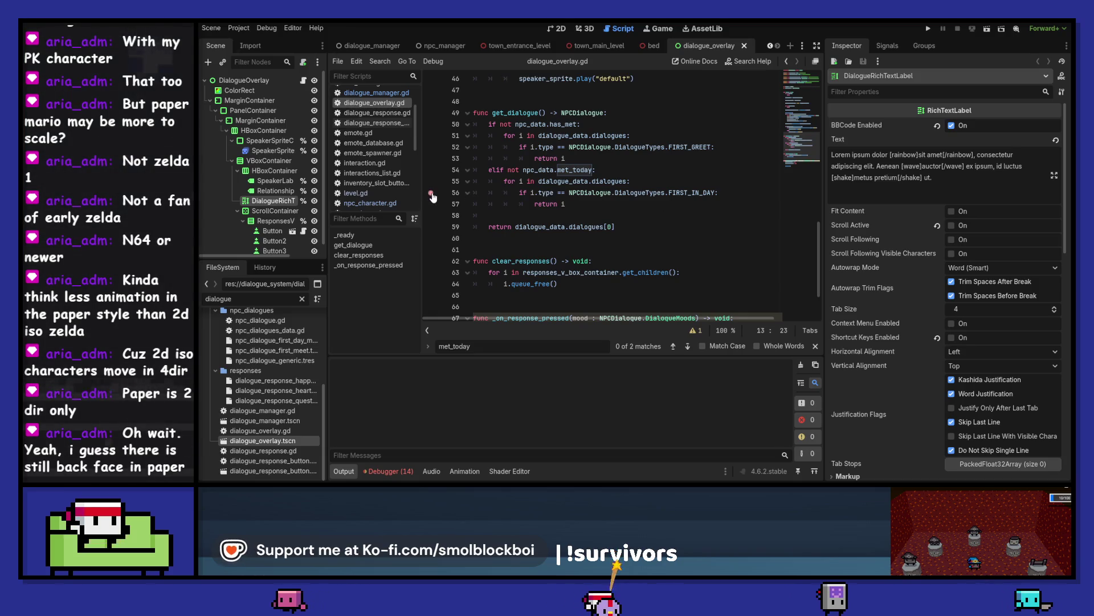
{"action": "key", "text": "F5"}
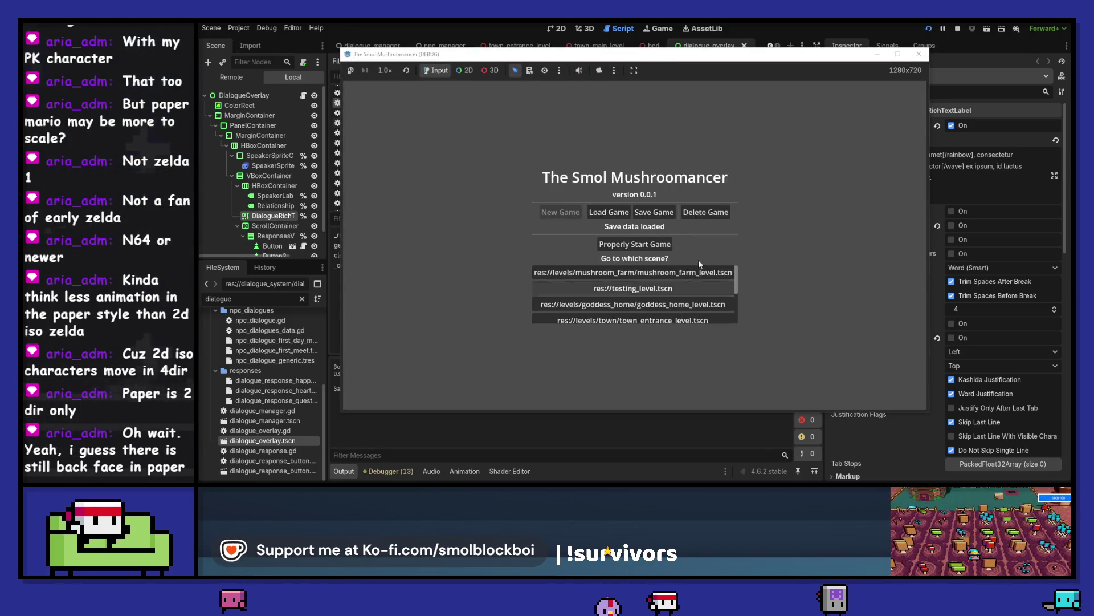
Step: Load the level and talk to Boba Bob twice
{"action": "left_click", "coordinate": [699, 267]}
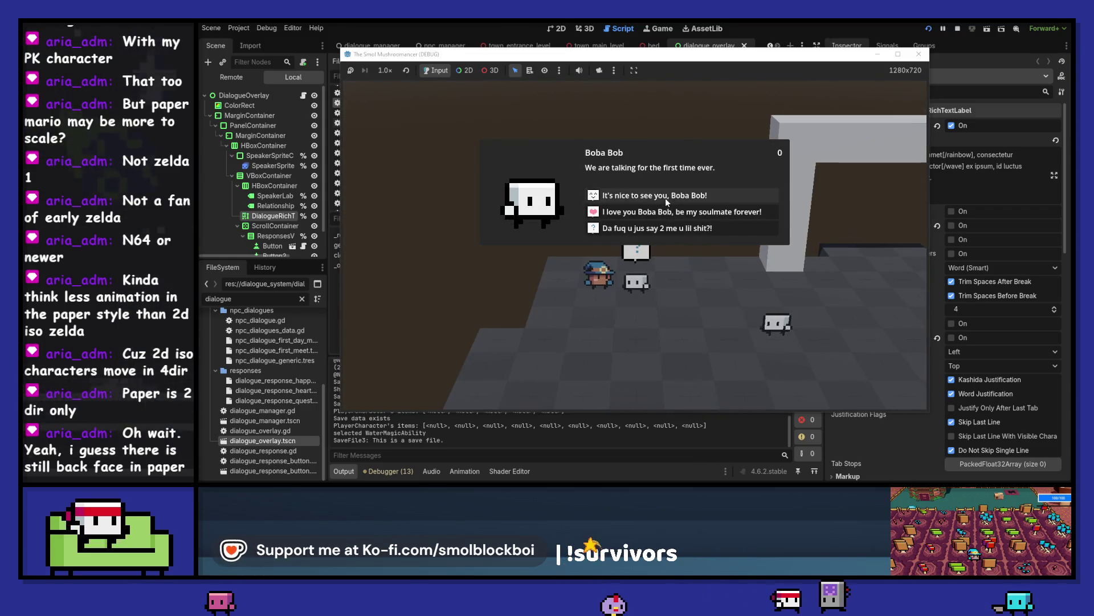
{"action": "left_click", "coordinate": [665, 197]}
{"action": "key", "text": "e"}
{"action": "left_click", "coordinate": [667, 194]}
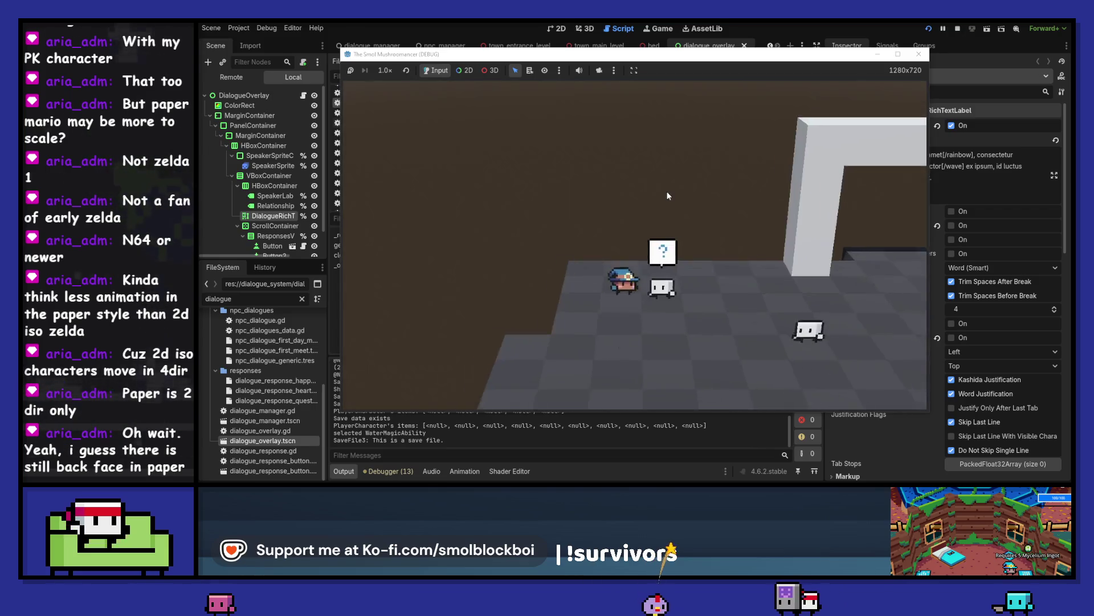
Step: Sleep in the bed to end the day, resume past the breakpoint, then stop the game
{"action": "key", "text": "w"}
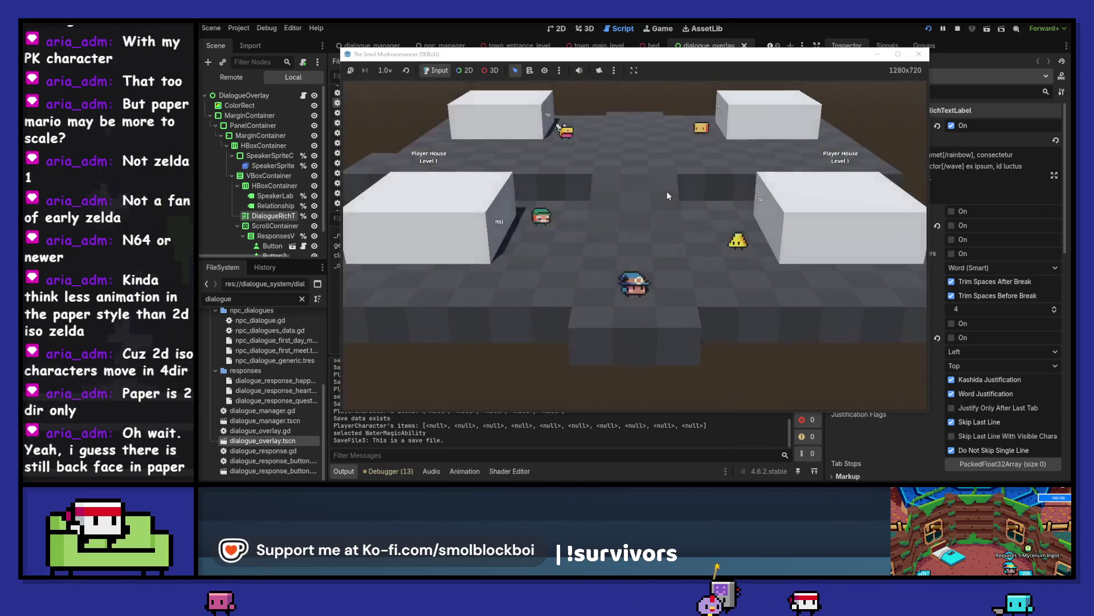
{"action": "key", "text": "w"}
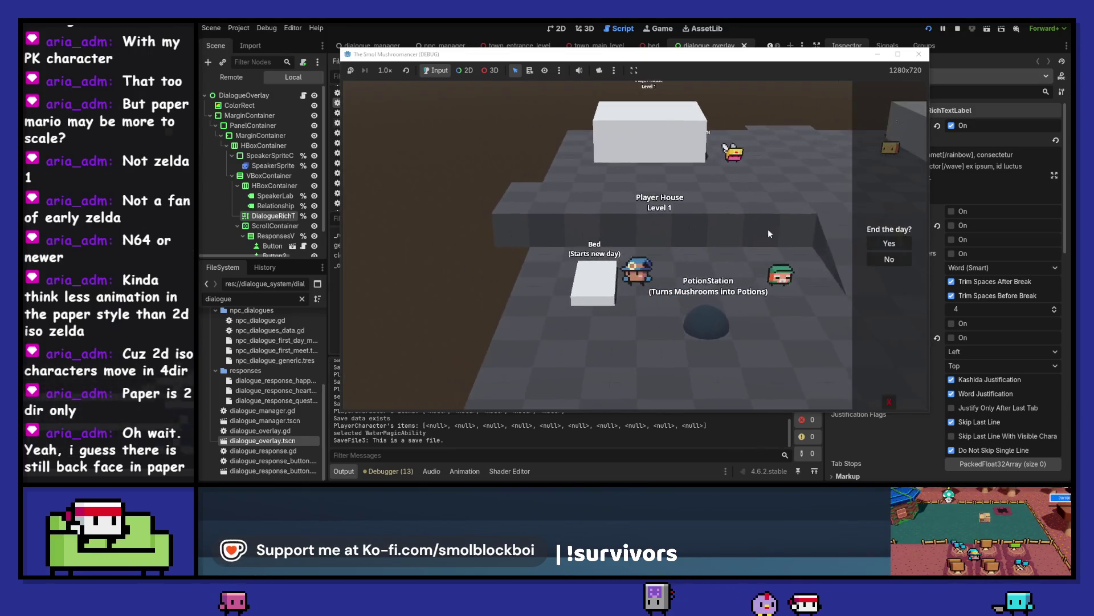
{"action": "key", "text": "Return"}
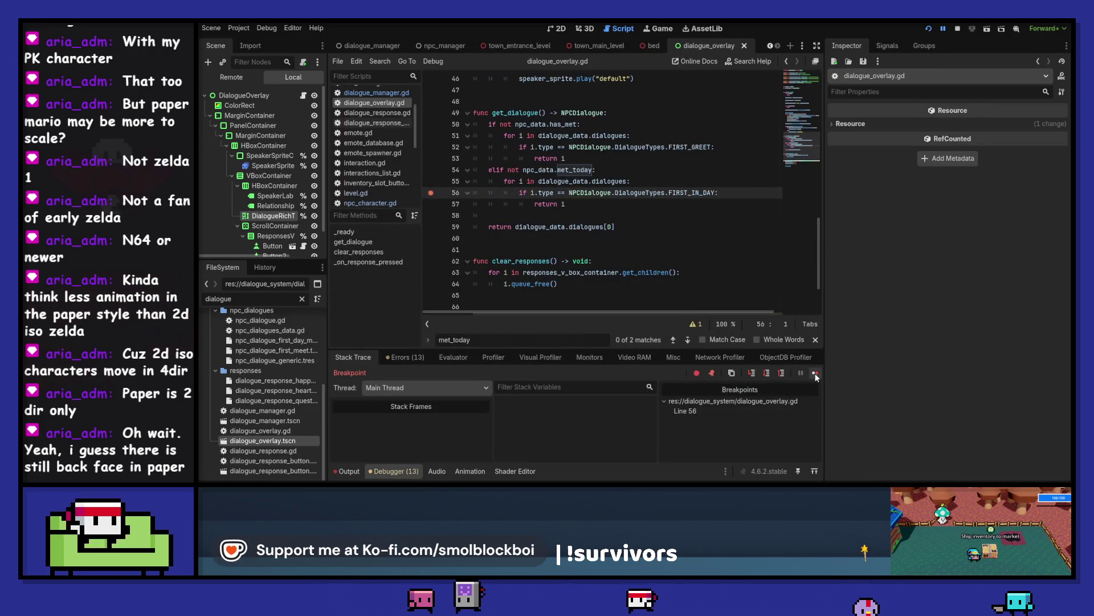
{"action": "left_click", "coordinate": [814, 375]}
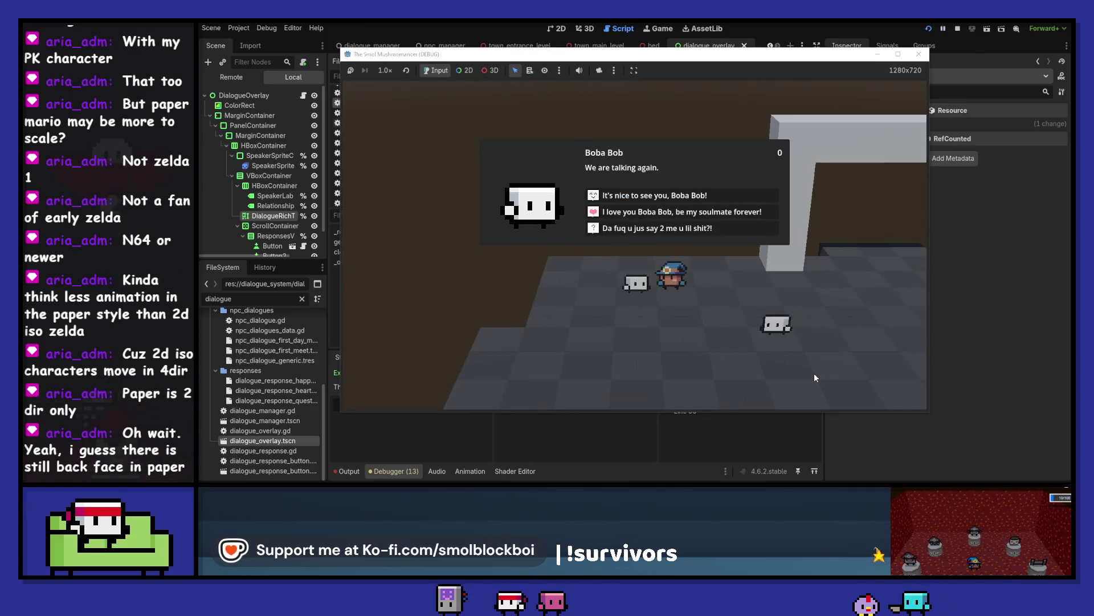
{"action": "key", "text": "Return"}
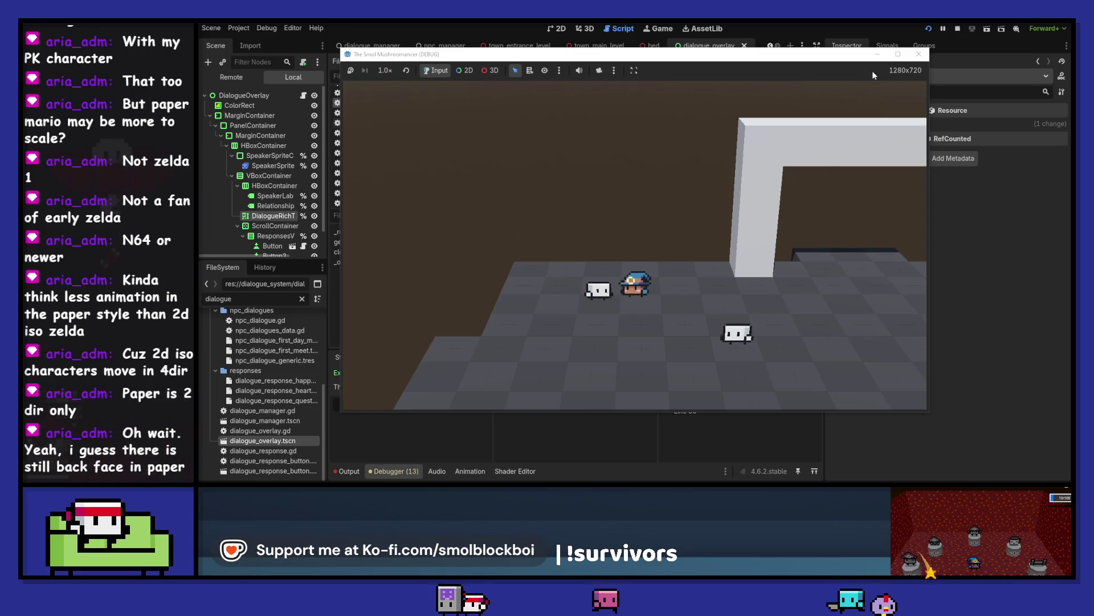
{"action": "key", "text": "F8"}
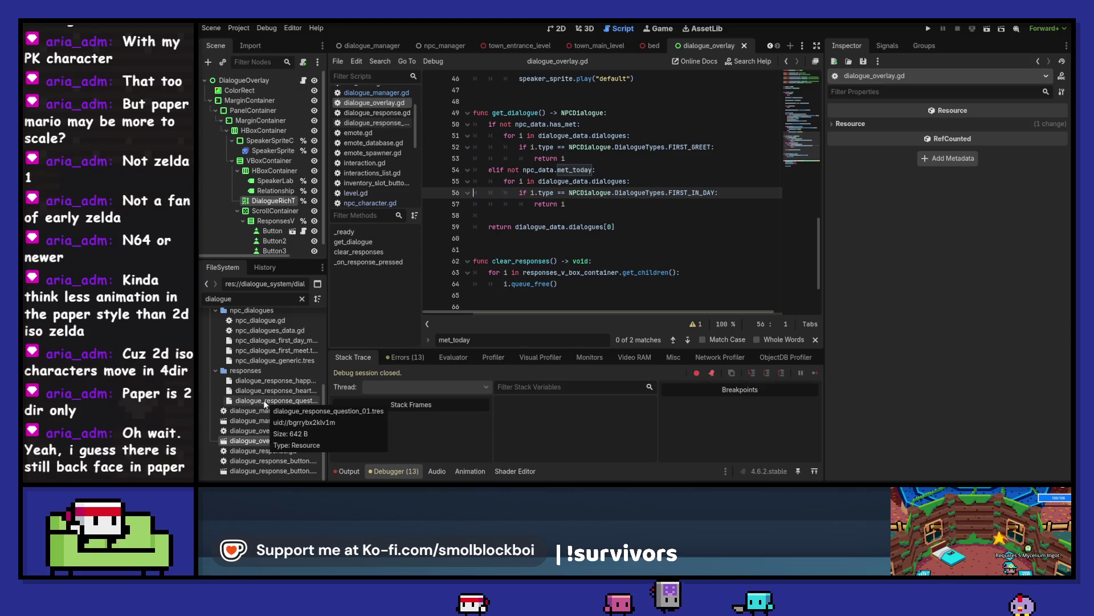
Step: Compare the generic, first_day_meet and first_meet dialogue .tres resources in the Inspector
{"action": "left_click", "coordinate": [286, 362]}
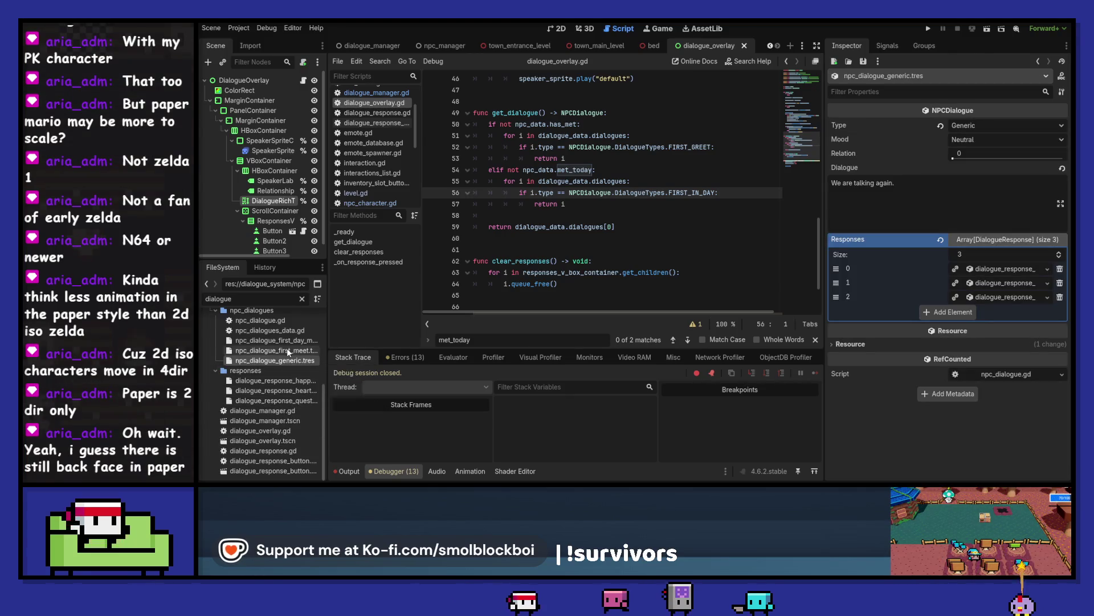
{"action": "left_click", "coordinate": [292, 340]}
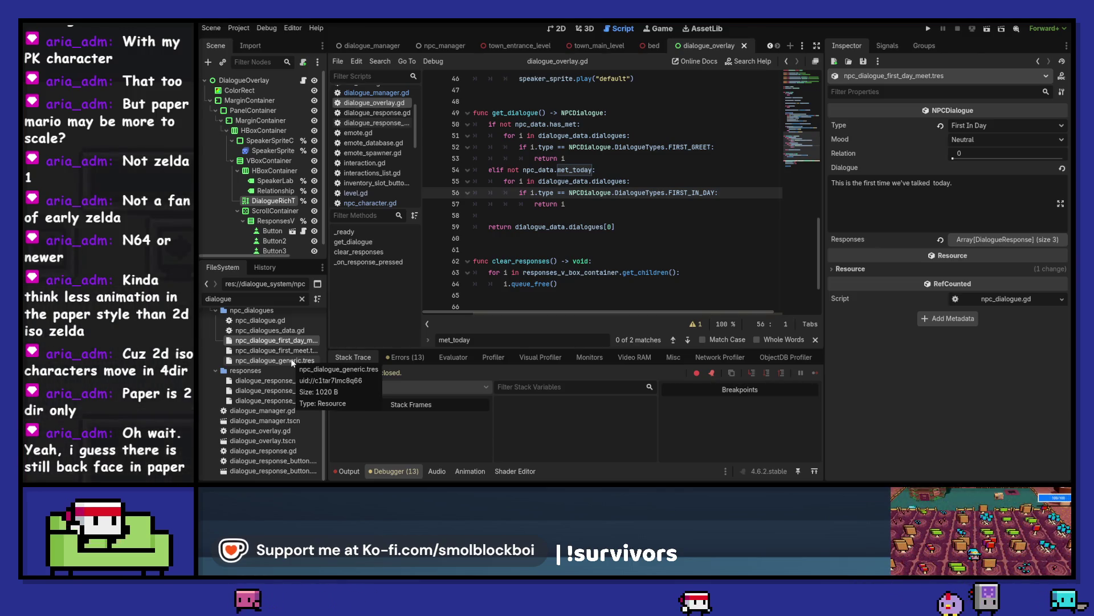
{"action": "left_click", "coordinate": [293, 362]}
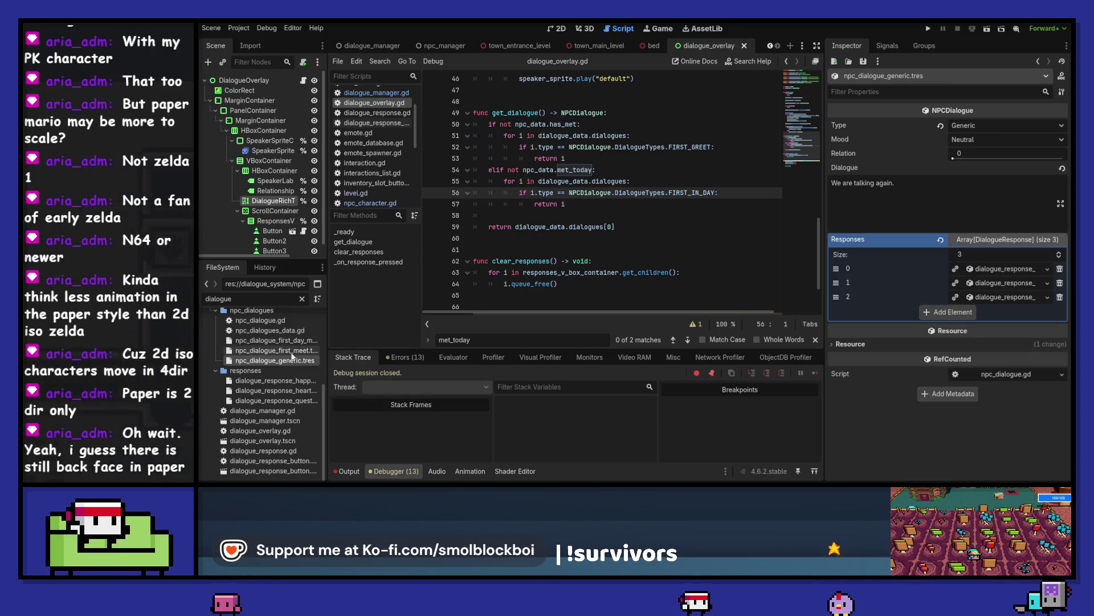
{"action": "left_click", "coordinate": [292, 353]}
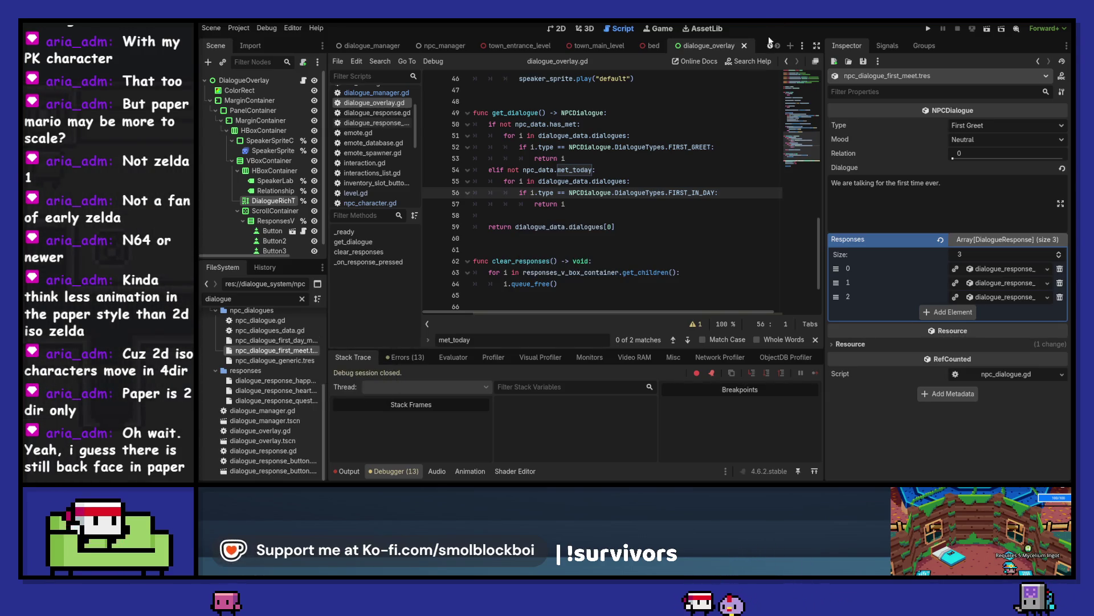
{"action": "double_click", "coordinate": [242, 303]}
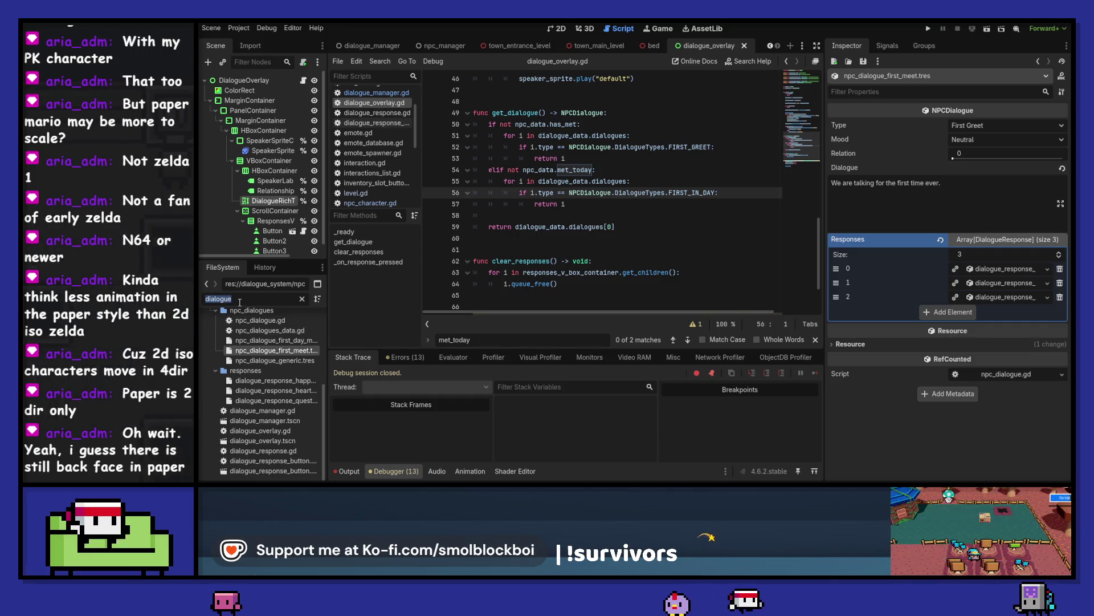
Step: Add a third element to the Tailor's Dialogues and Quick Load the first-meet dialogue into it
{"action": "left_click", "coordinate": [441, 45]}
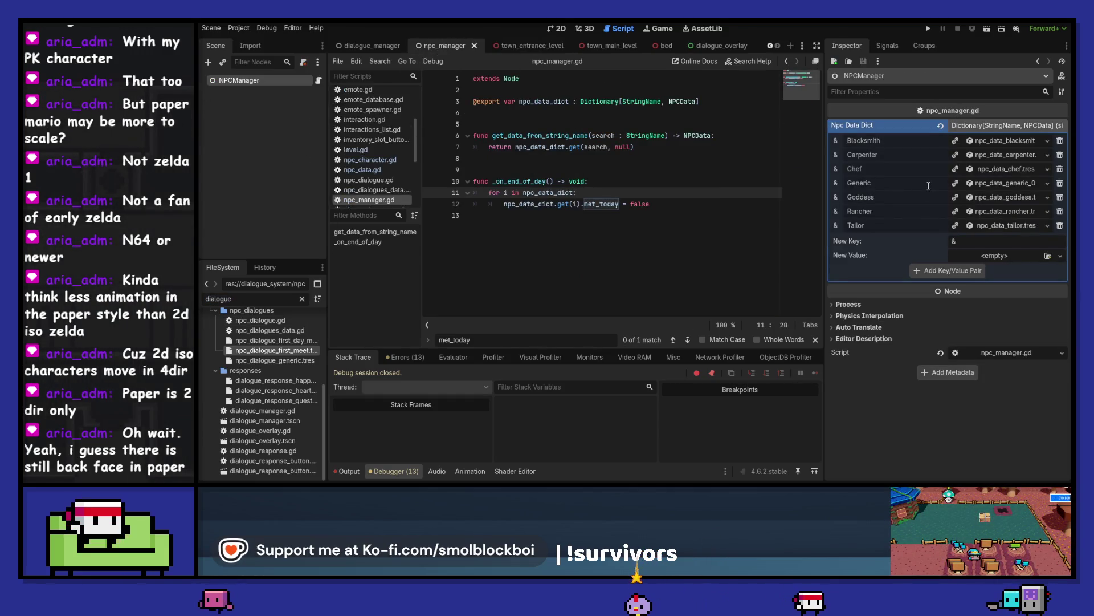
{"action": "left_click", "coordinate": [1002, 227]}
{"action": "left_click", "coordinate": [990, 282]}
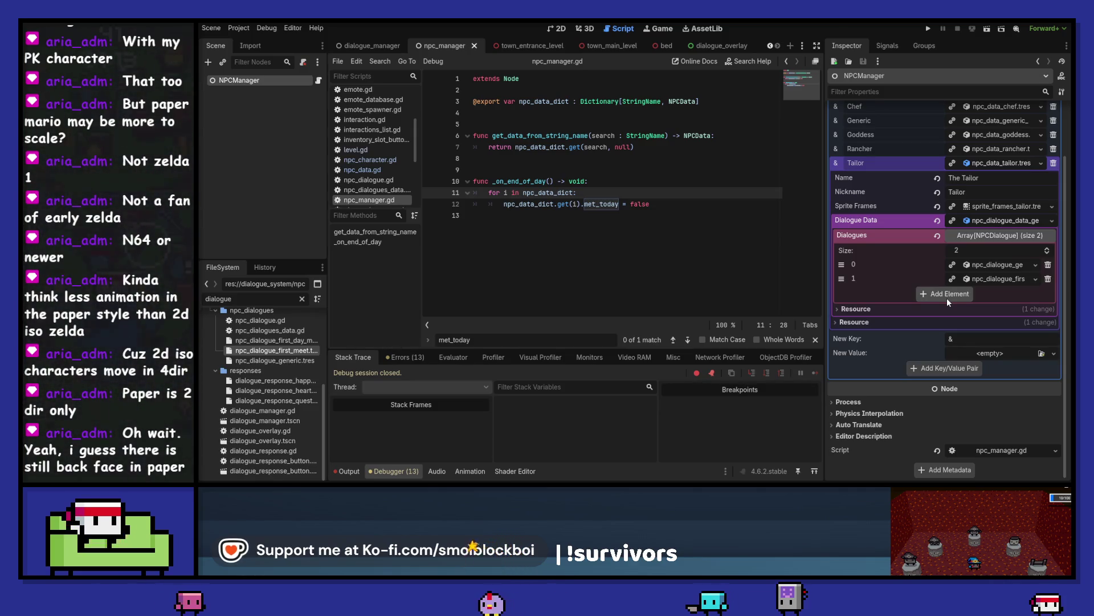
{"action": "left_click", "coordinate": [948, 299]}
{"action": "left_click", "coordinate": [1024, 294]}
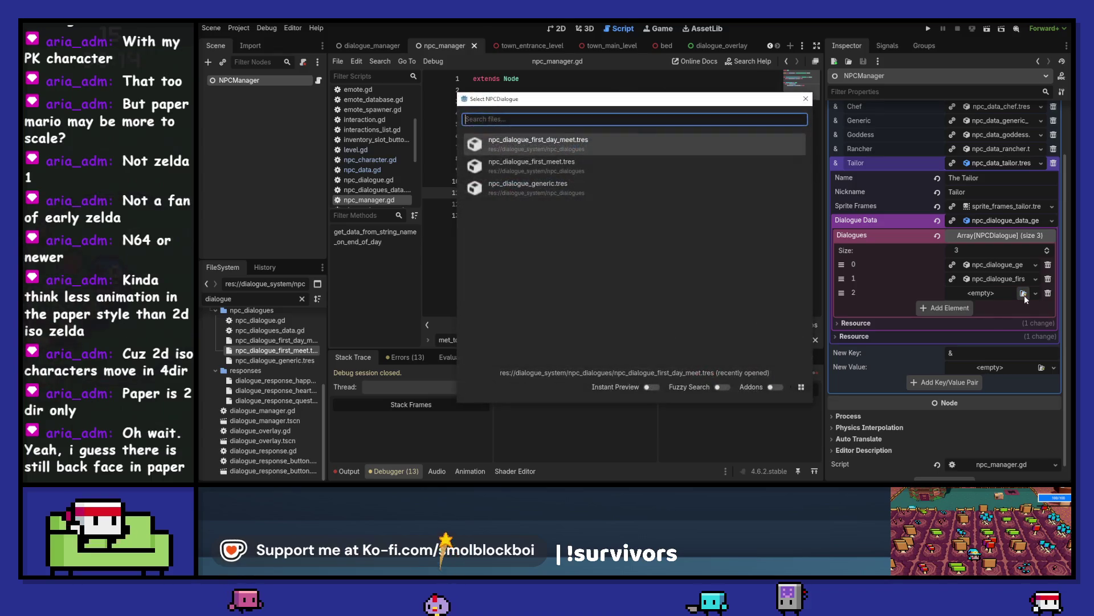
{"action": "left_click", "coordinate": [532, 166]}
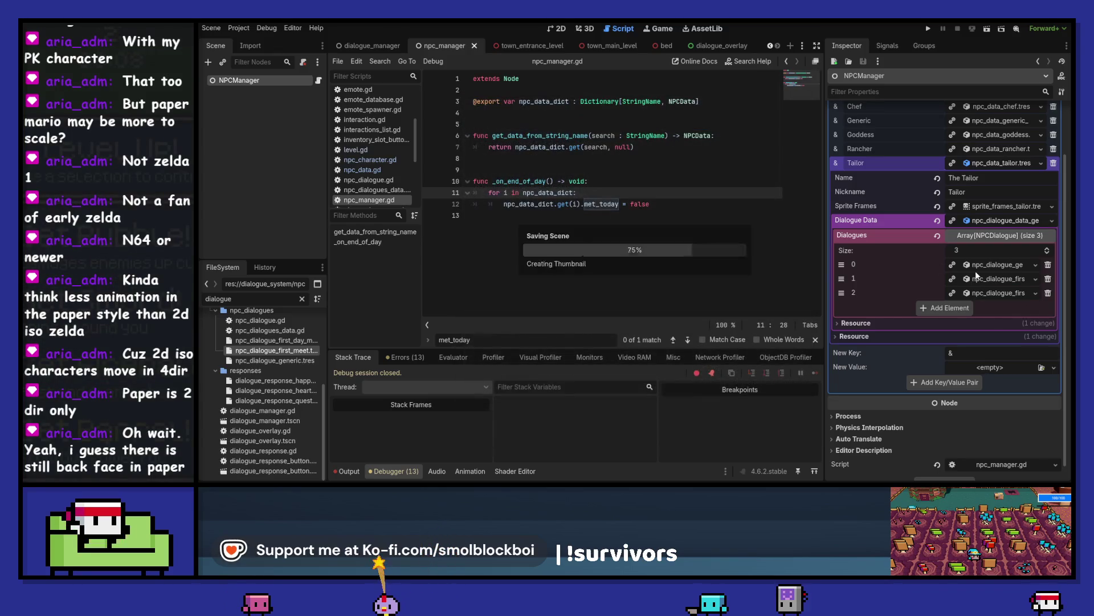
{"action": "left_click", "coordinate": [991, 227]}
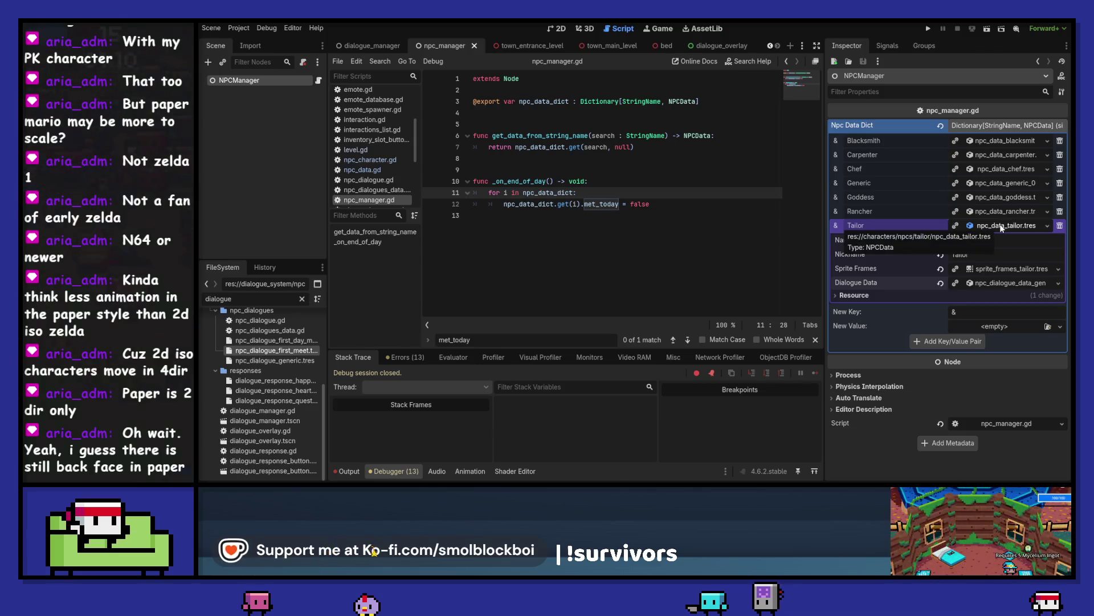
Step: Review the Rancher, Tailor, Generic and Chef NPC data, then run the game
{"action": "left_click", "coordinate": [1003, 211]}
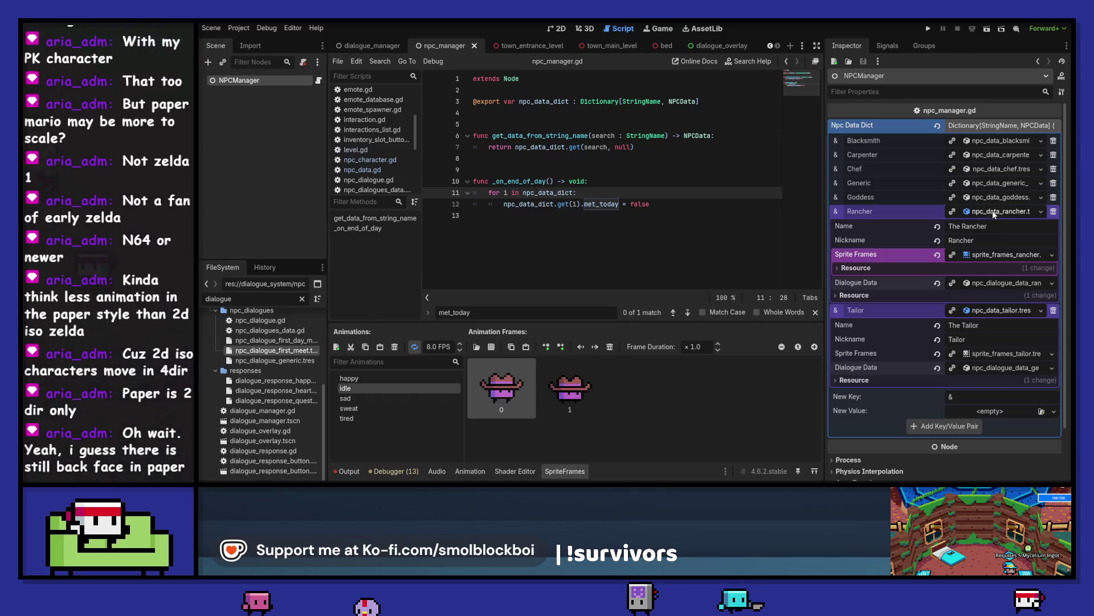
{"action": "left_click", "coordinate": [993, 213]}
{"action": "left_click", "coordinate": [1004, 283]}
{"action": "left_click", "coordinate": [1003, 283]}
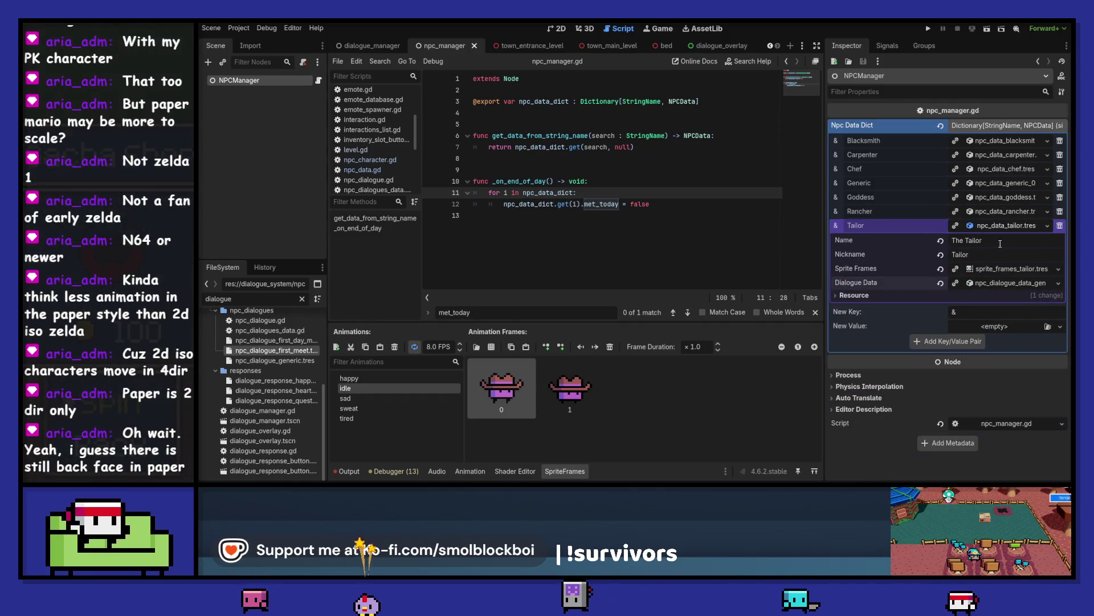
{"action": "left_click", "coordinate": [1003, 226]}
{"action": "left_click", "coordinate": [1002, 199]}
{"action": "left_click", "coordinate": [1002, 200]}
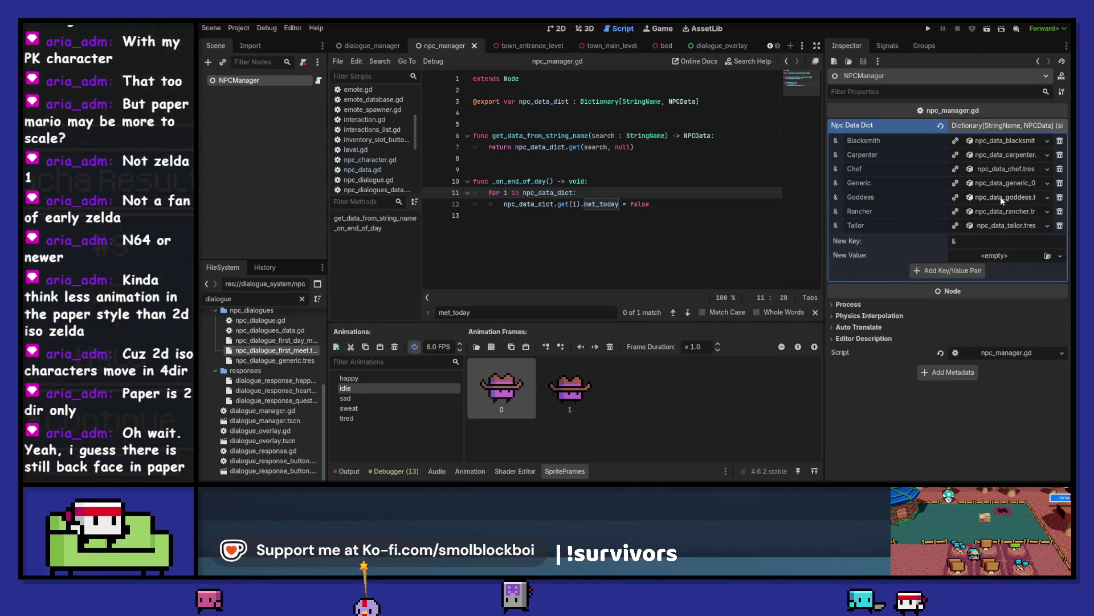
{"action": "left_click", "coordinate": [1003, 182]}
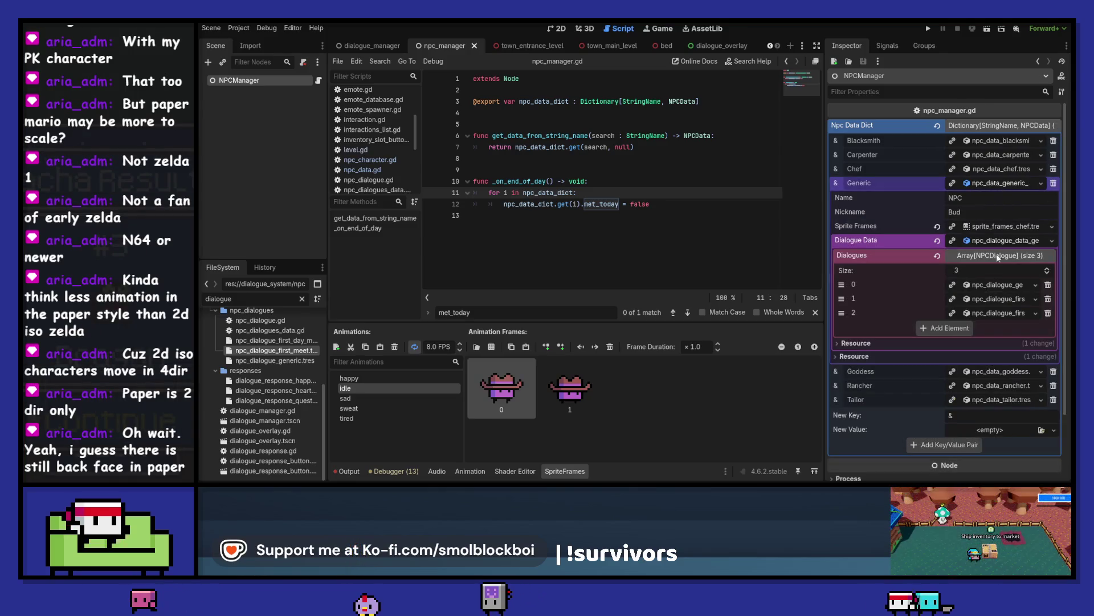
{"action": "left_click", "coordinate": [1006, 184]}
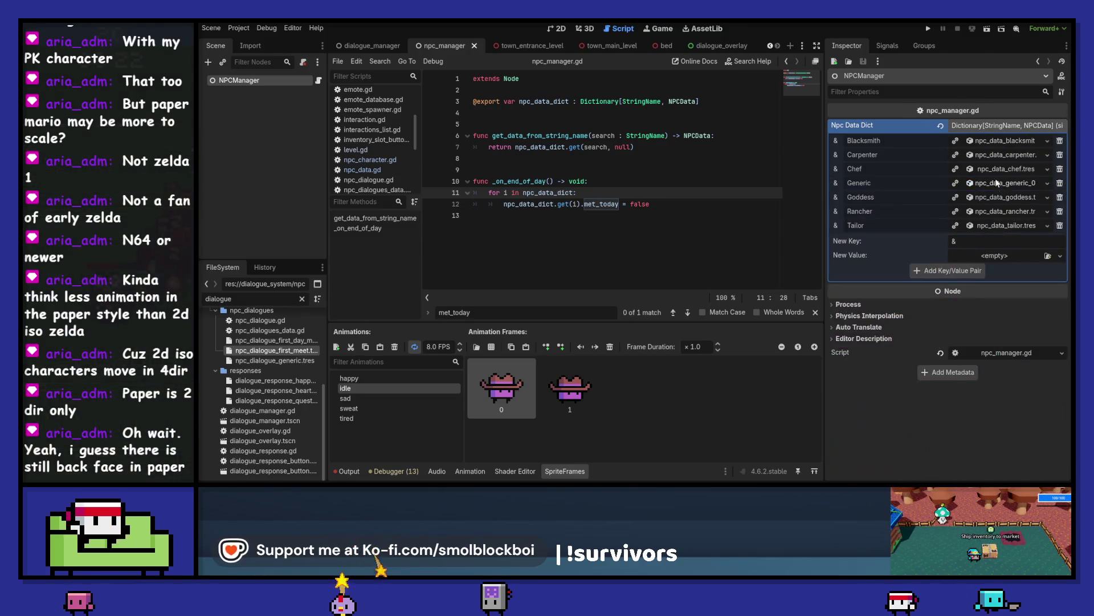
{"action": "left_click", "coordinate": [998, 167]}
{"action": "left_click", "coordinate": [998, 167]}
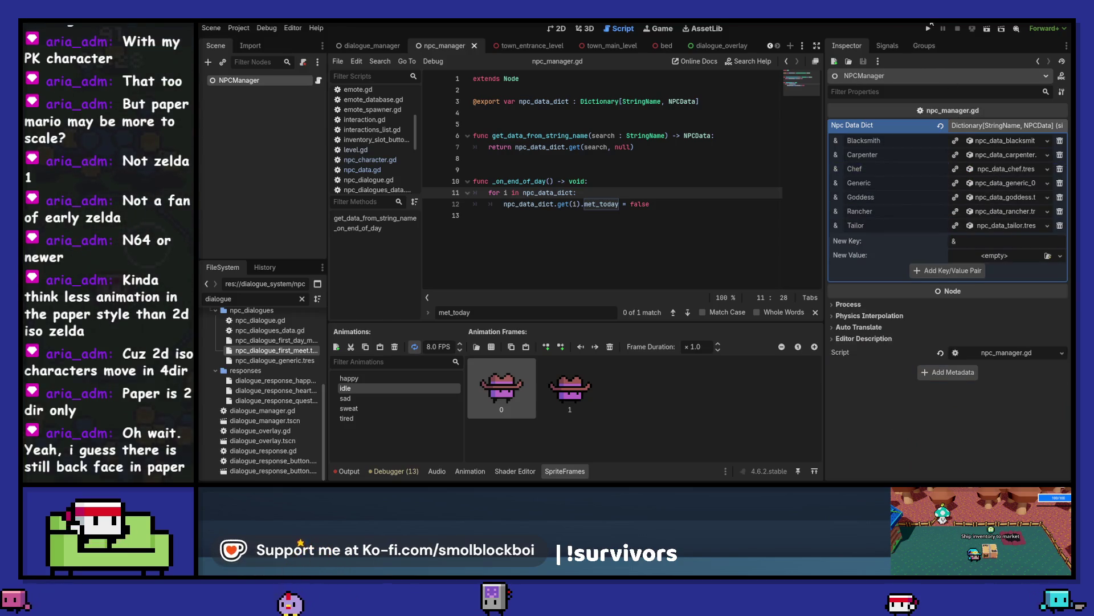
{"action": "key", "text": "F5"}
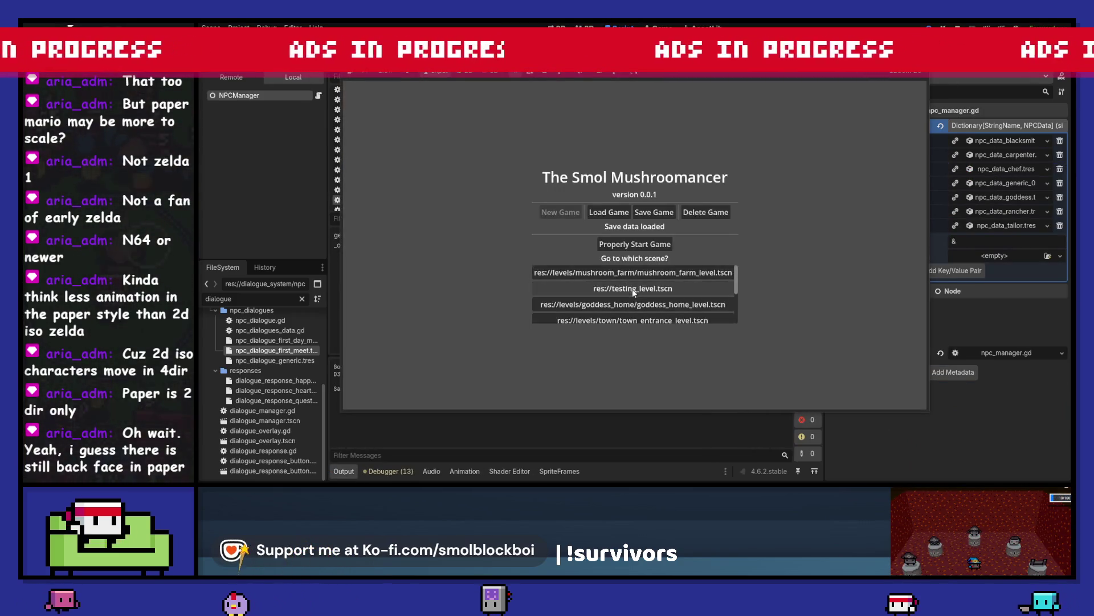
Step: Load the save and answer the first greetings from Boba Bob, the Carpenter and the Tailor
{"action": "left_click", "coordinate": [636, 271]}
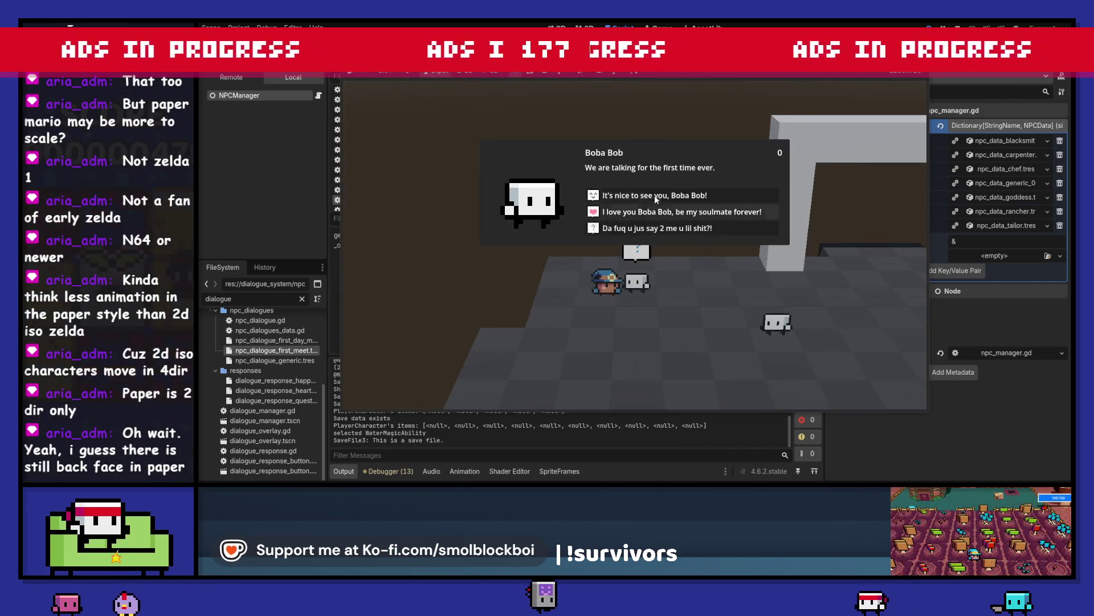
{"action": "left_click", "coordinate": [655, 195]}
{"action": "left_click", "coordinate": [654, 195]}
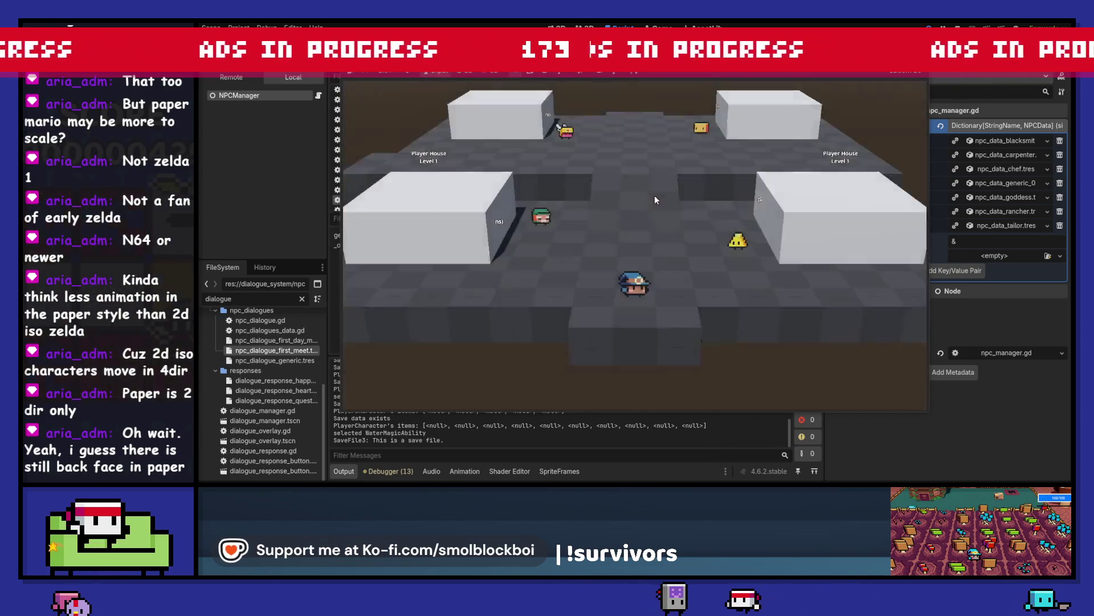
{"action": "left_click", "coordinate": [654, 195]}
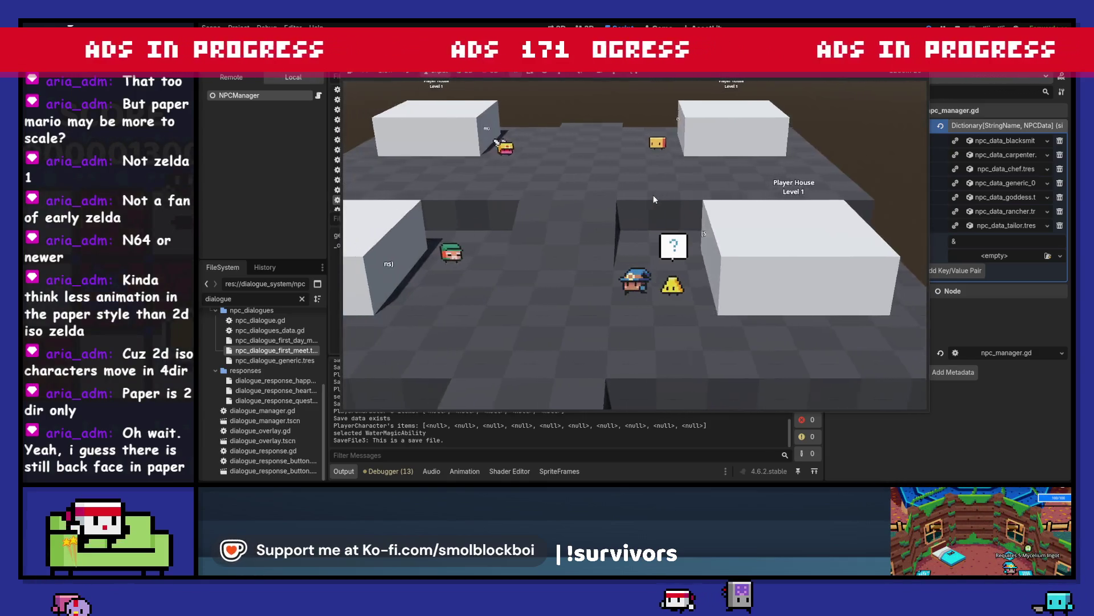
{"action": "left_click", "coordinate": [655, 196]}
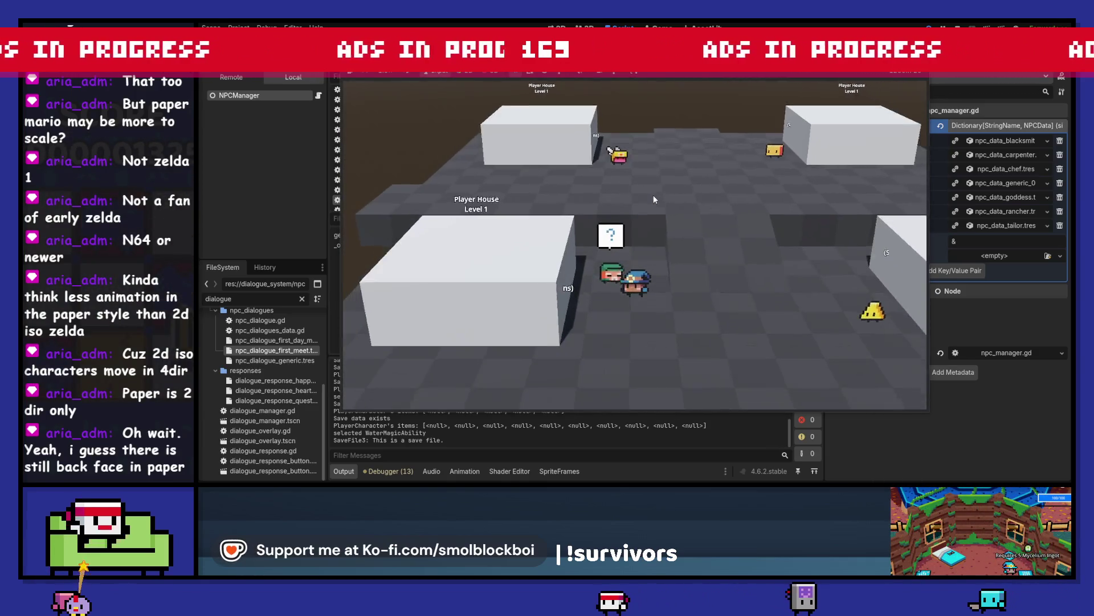
Step: End the day, answer the Tailor's and Carpenter's new-day greetings, then stop the game
{"action": "left_click", "coordinate": [889, 243]}
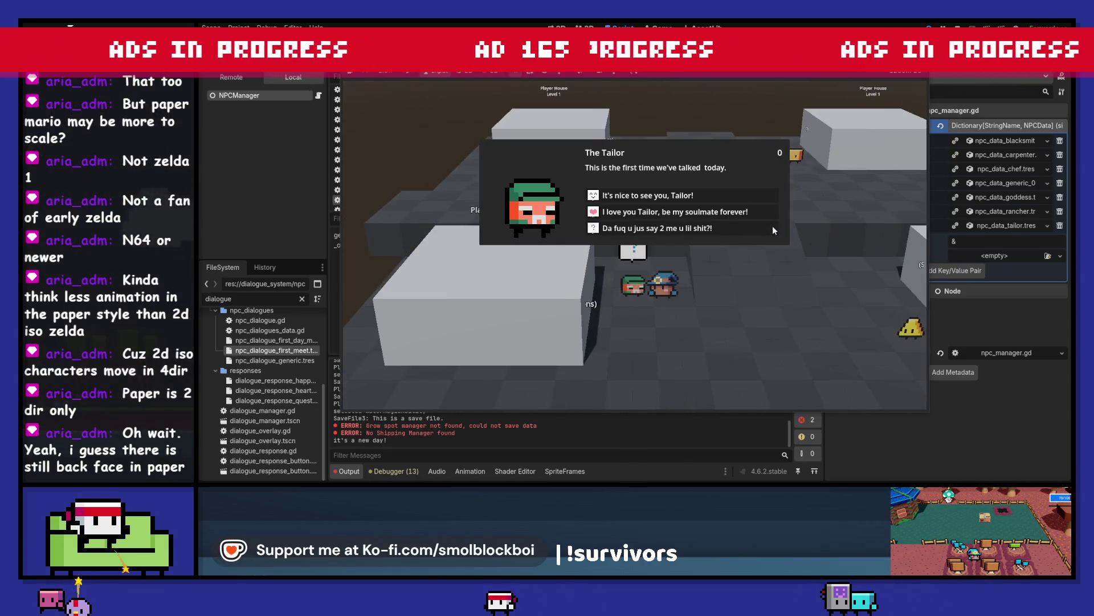
{"action": "left_click", "coordinate": [701, 194]}
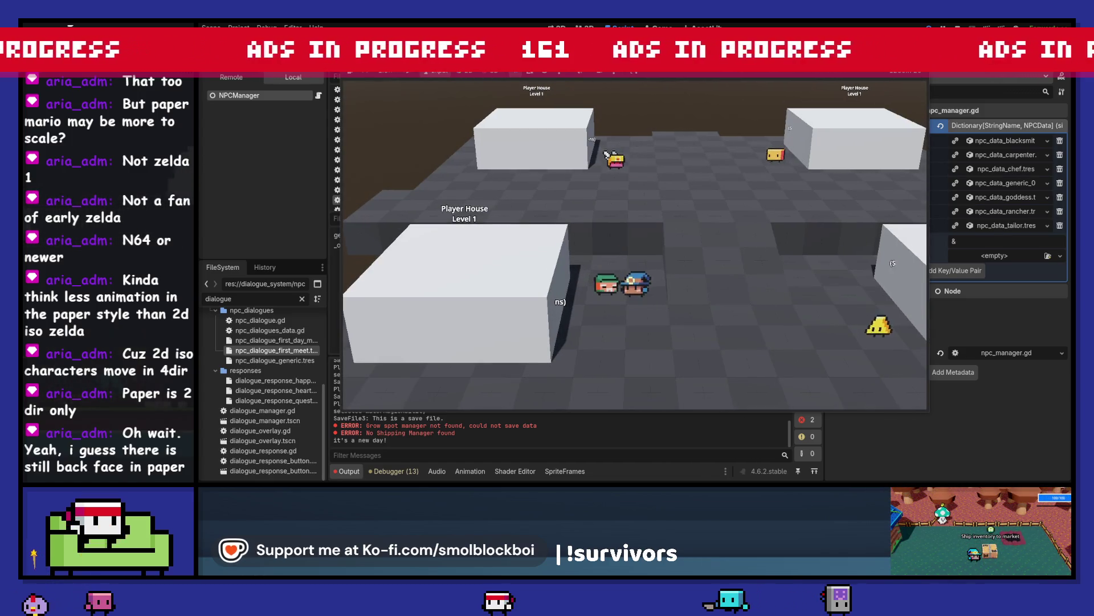
{"action": "key", "text": "d"}
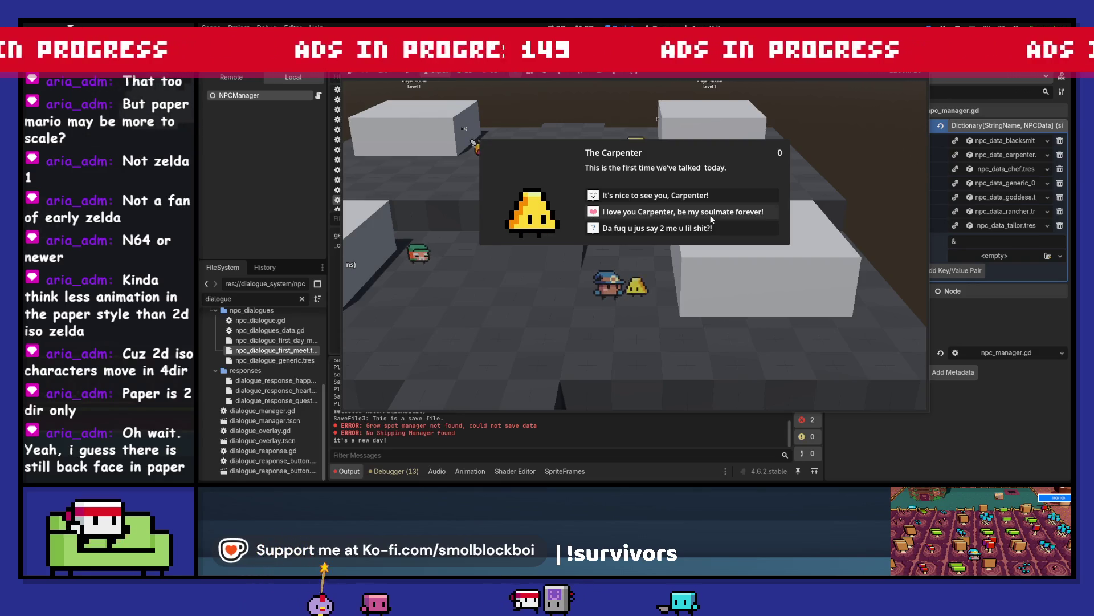
{"action": "left_click", "coordinate": [711, 214]}
{"action": "key", "text": "F8"}
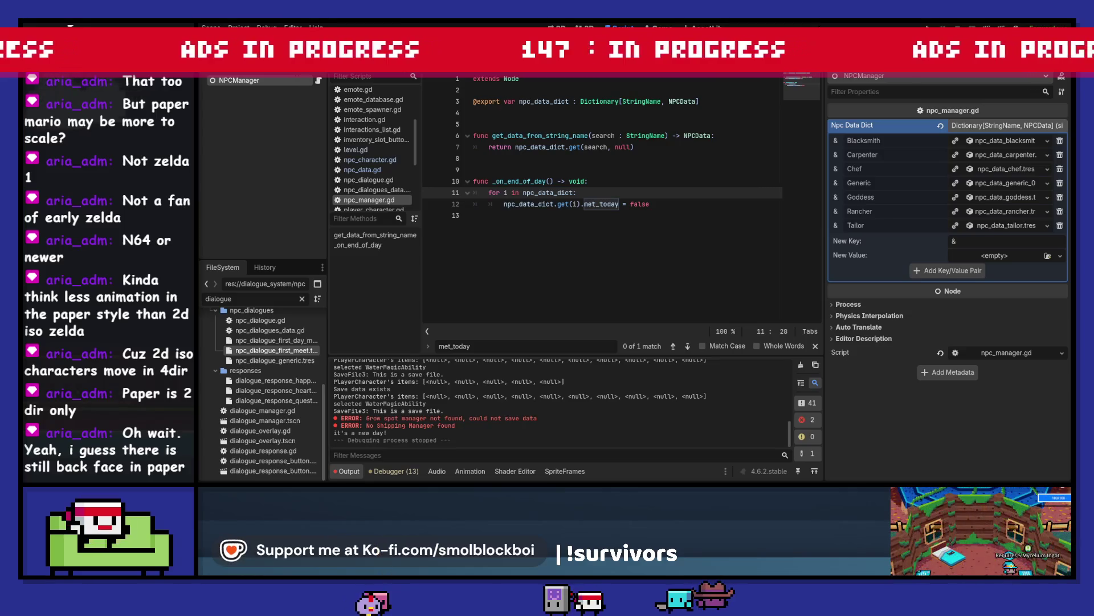
Step: Clear Output, open npc_dialogue_first_day_meet.tres and make its first response unique
{"action": "left_click", "coordinate": [800, 366]}
{"action": "left_click", "coordinate": [994, 213]}
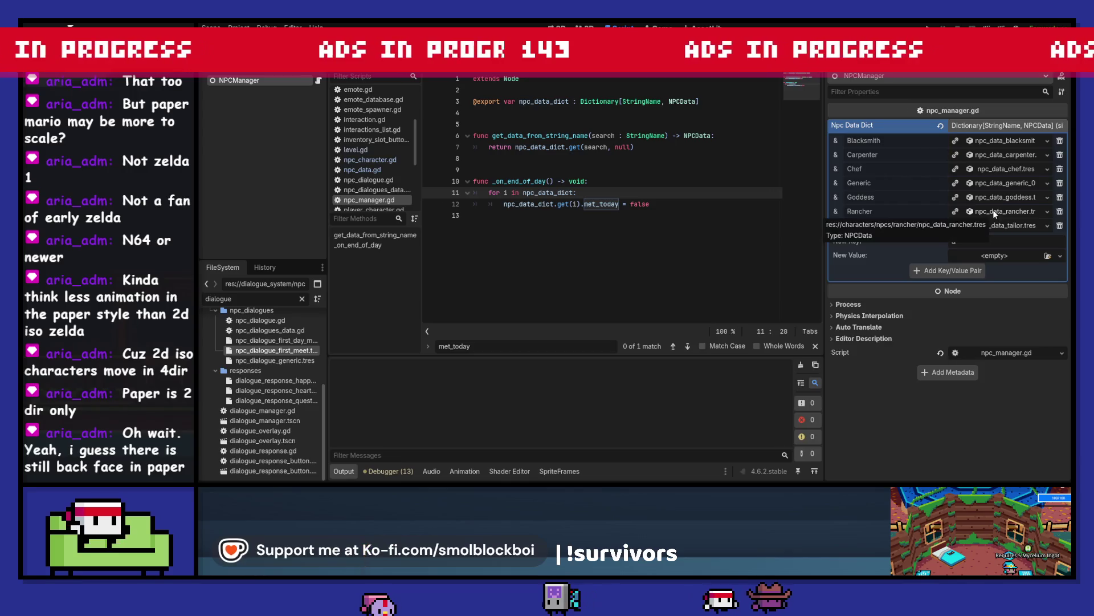
{"action": "left_click", "coordinate": [994, 213]}
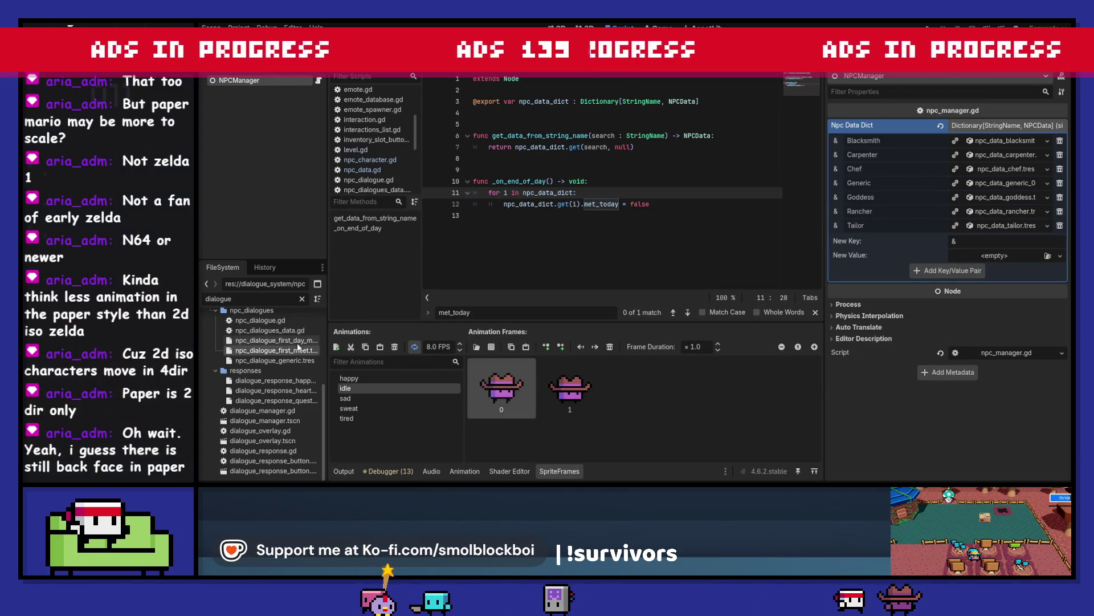
{"action": "left_click", "coordinate": [300, 341]}
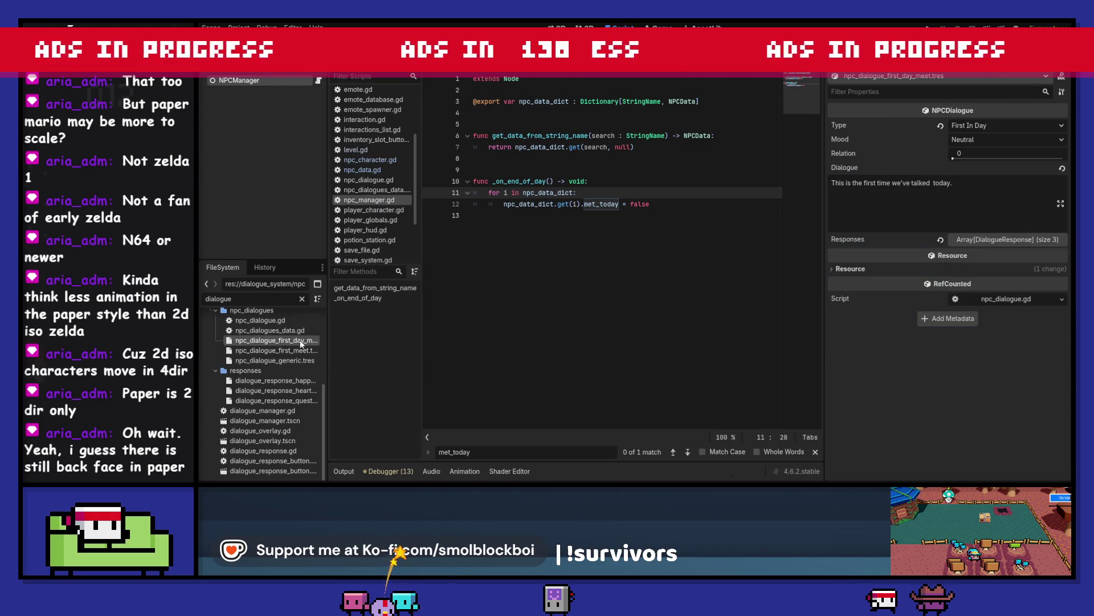
{"action": "left_click", "coordinate": [995, 240]}
{"action": "left_click", "coordinate": [994, 267]}
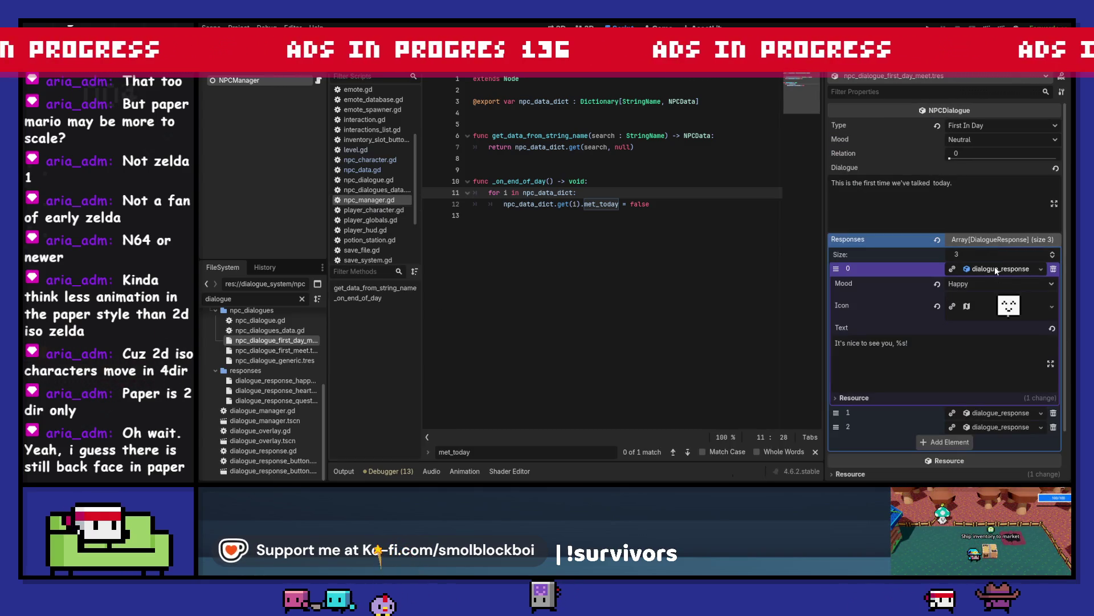
{"action": "left_click", "coordinate": [1040, 269]}
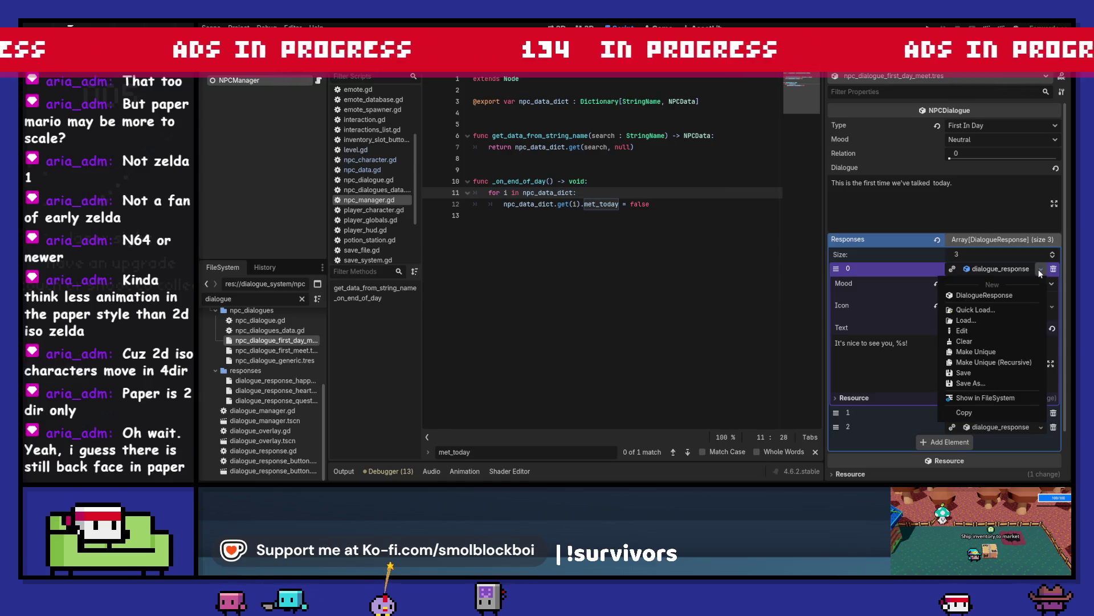
{"action": "left_click", "coordinate": [988, 351]}
Step: Change the first response's text to "Hello again, %s!" and check the responses
{"action": "double_click", "coordinate": [890, 343]}
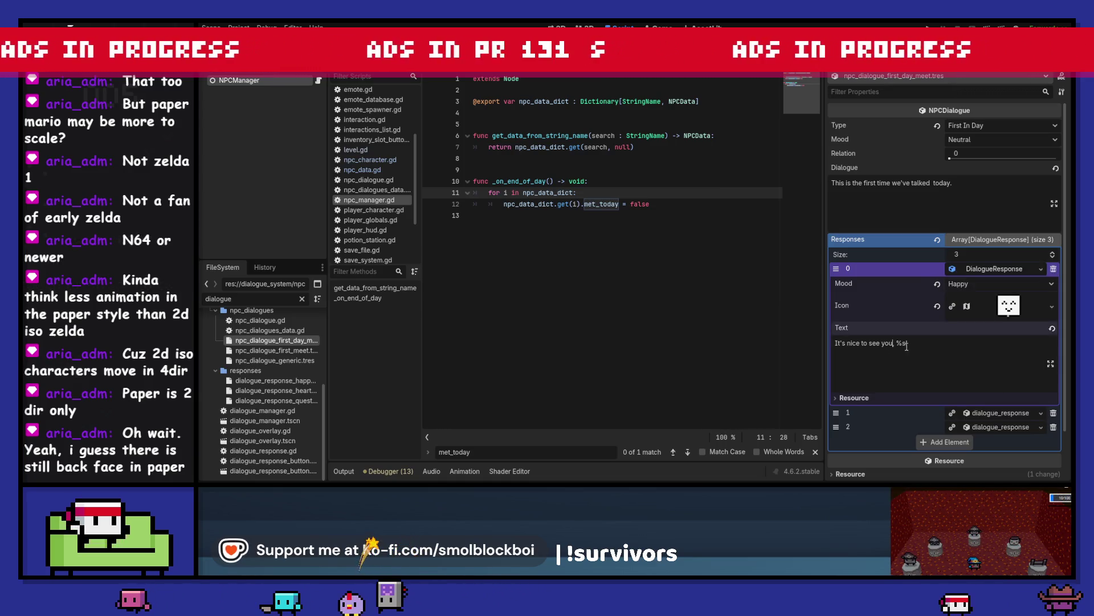
{"action": "key", "text": "ctrl+shift+Left"}
{"action": "key", "text": "ctrl+shift+Left"}
{"action": "key", "text": "ctrl+shift+Left"}
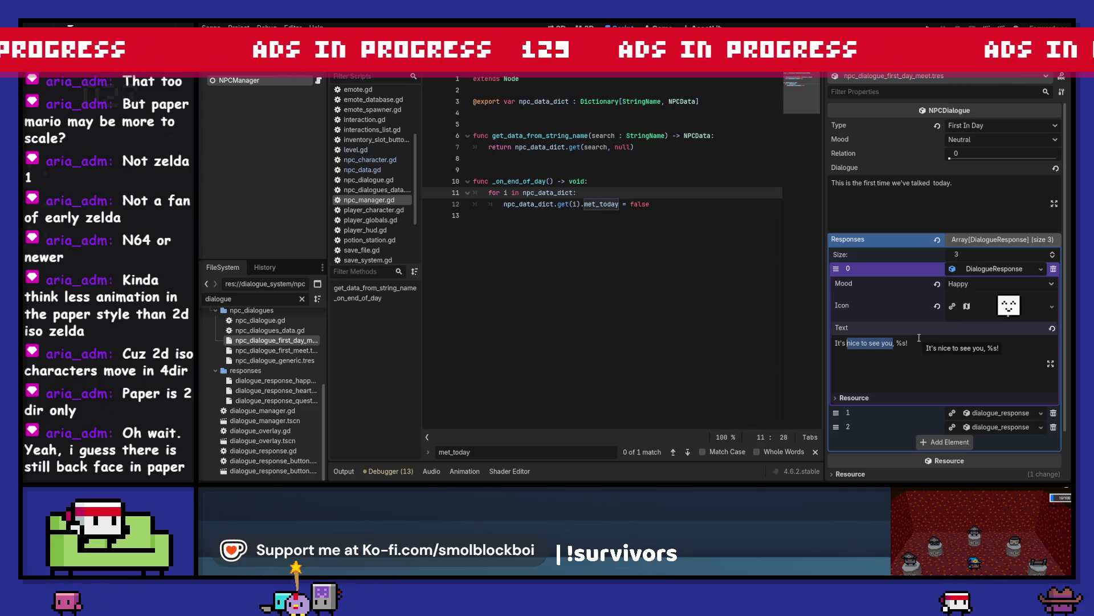
{"action": "type", "text": "Hello"}
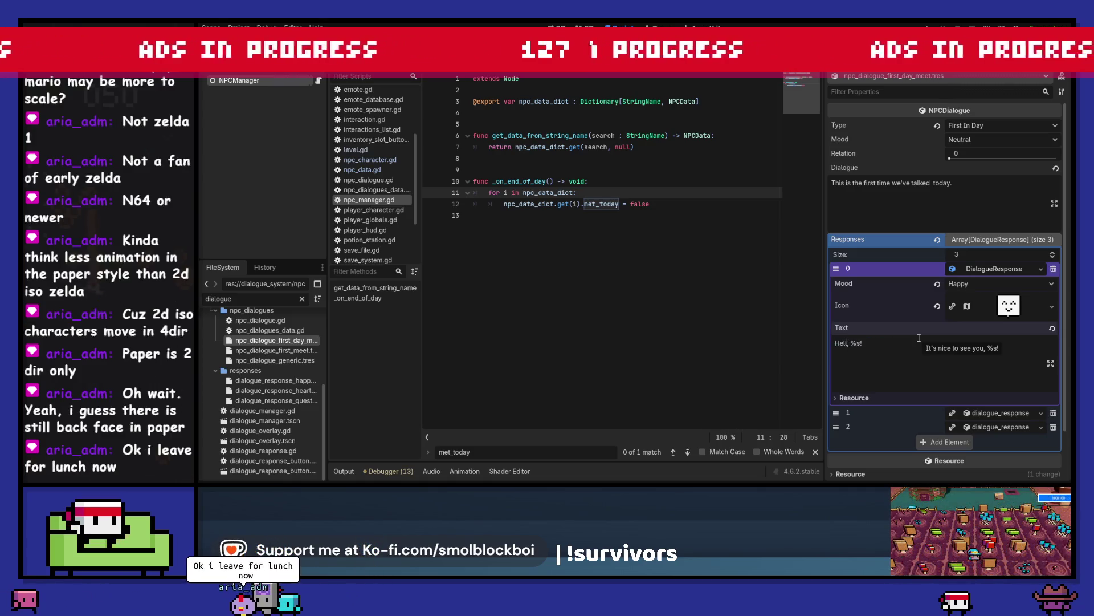
{"action": "type", "text": " again"}
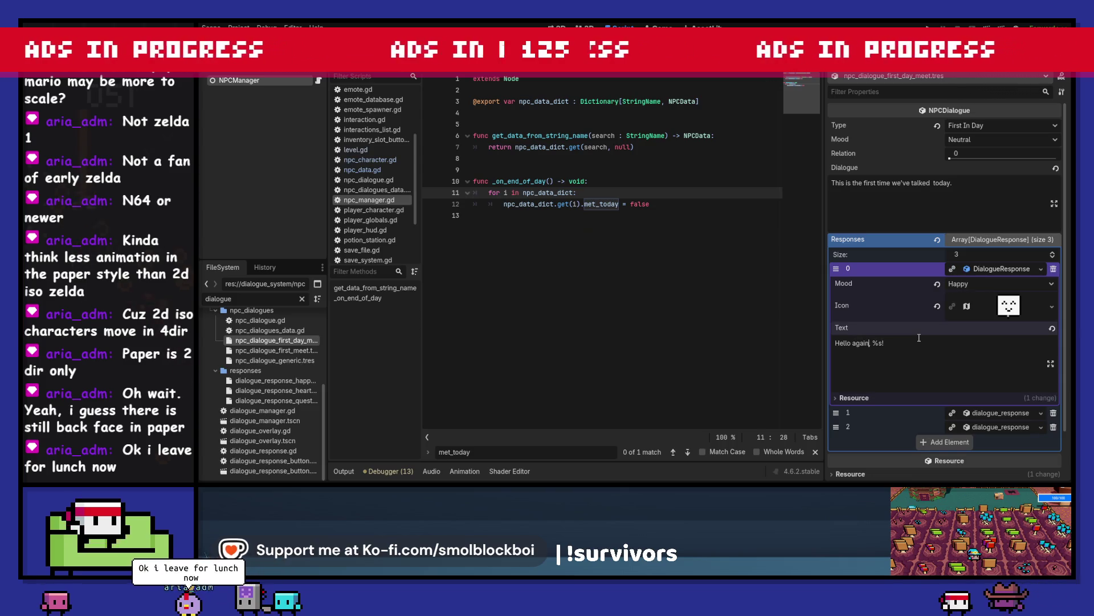
{"action": "left_click", "coordinate": [997, 270]}
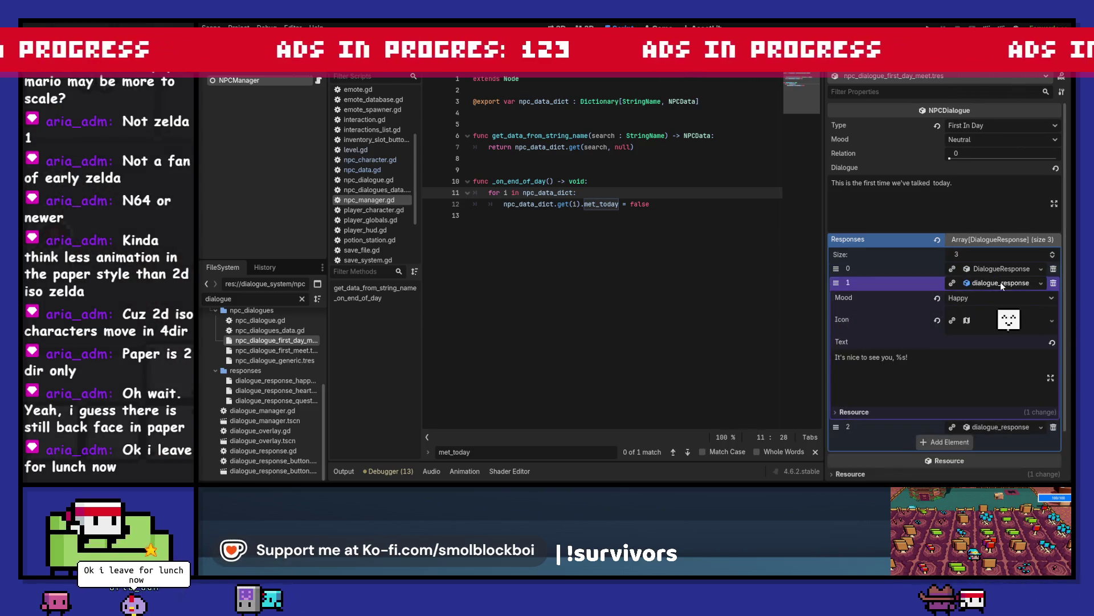
{"action": "left_click", "coordinate": [1001, 282]}
{"action": "left_click", "coordinate": [1001, 282]}
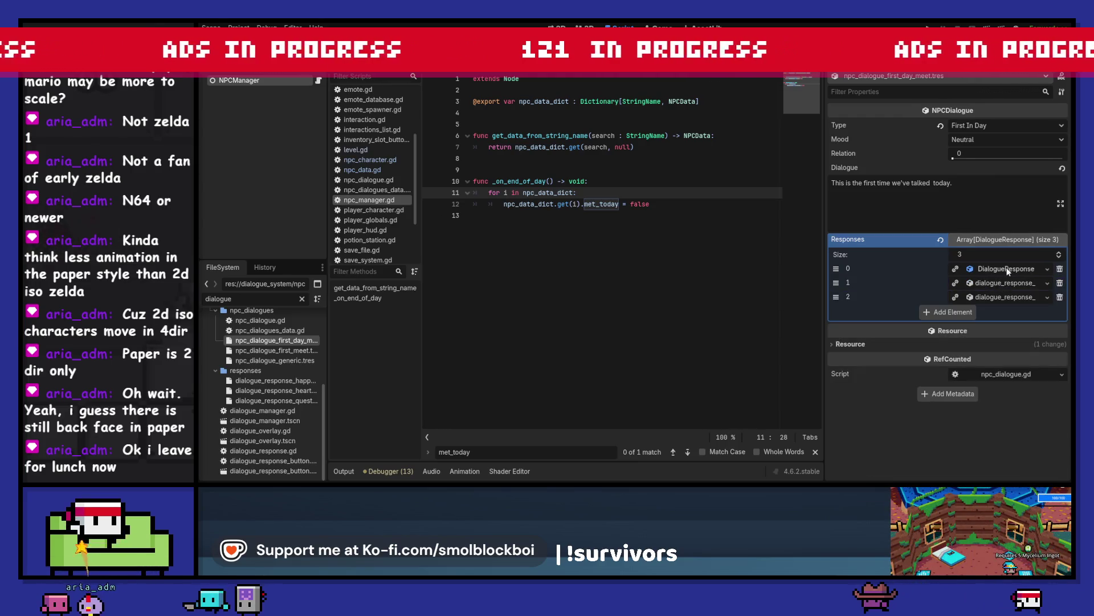
{"action": "left_click", "coordinate": [1007, 271]}
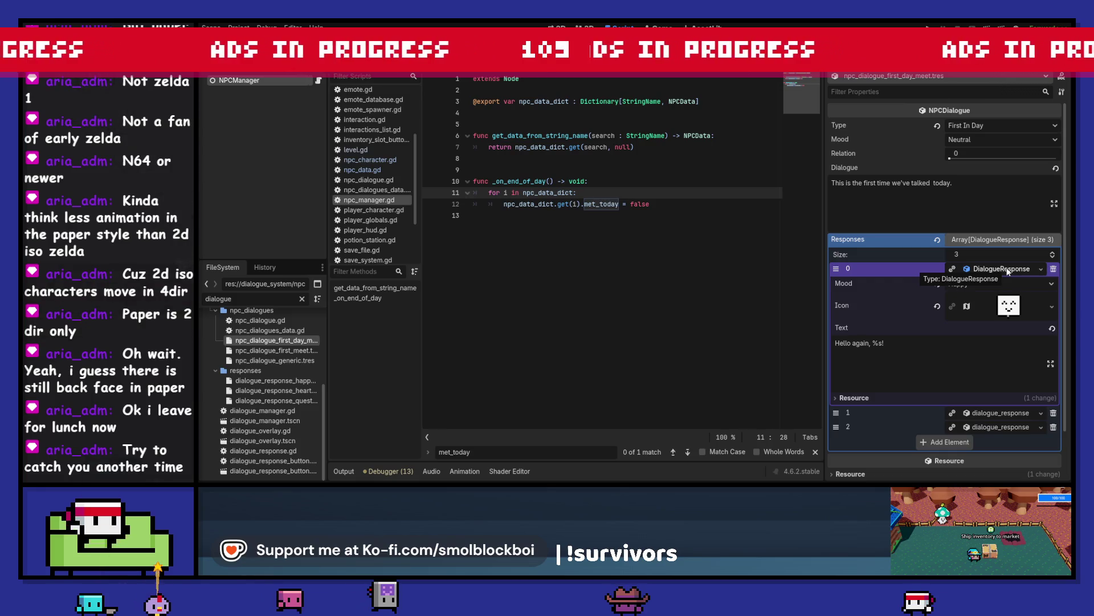
Step: Make response element 1 an embedded unique DialogueResponse with Make Unique
{"action": "left_click", "coordinate": [1006, 269]}
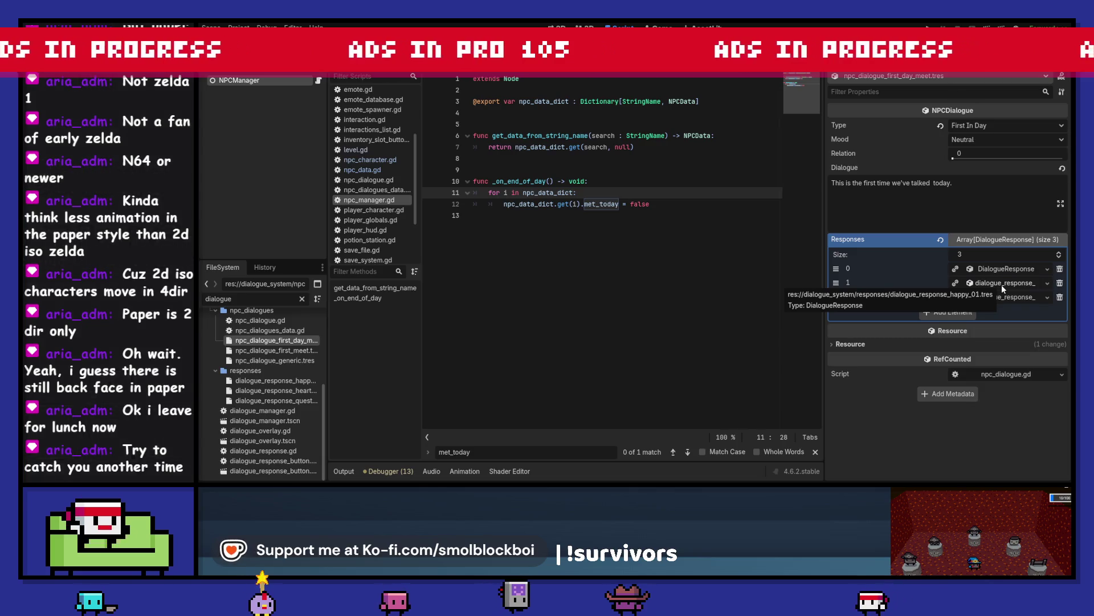
{"action": "left_click", "coordinate": [1048, 283]}
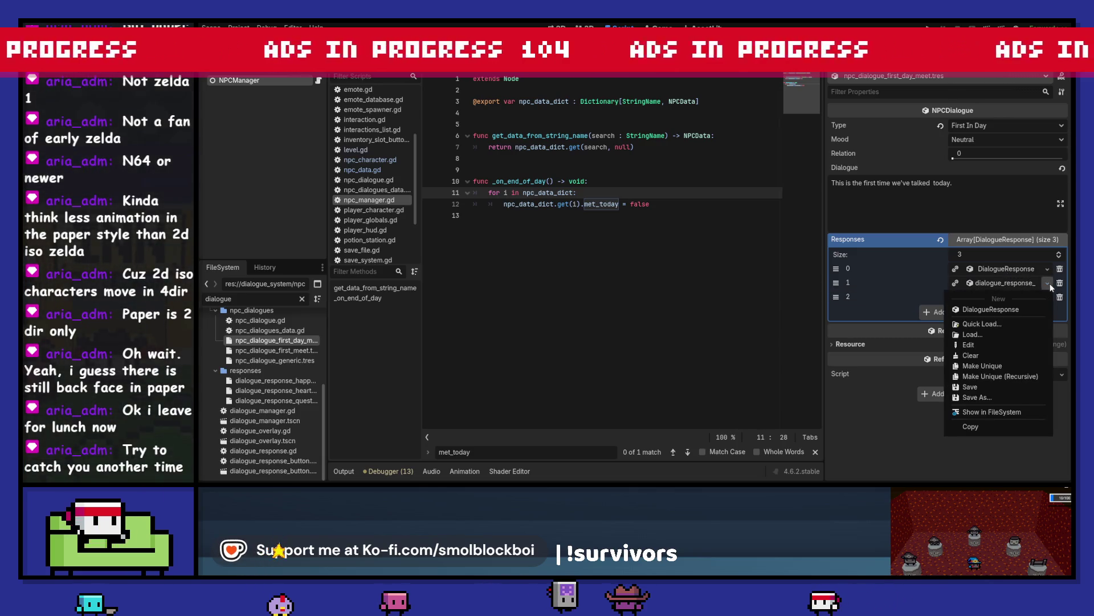
{"action": "left_click", "coordinate": [994, 365]}
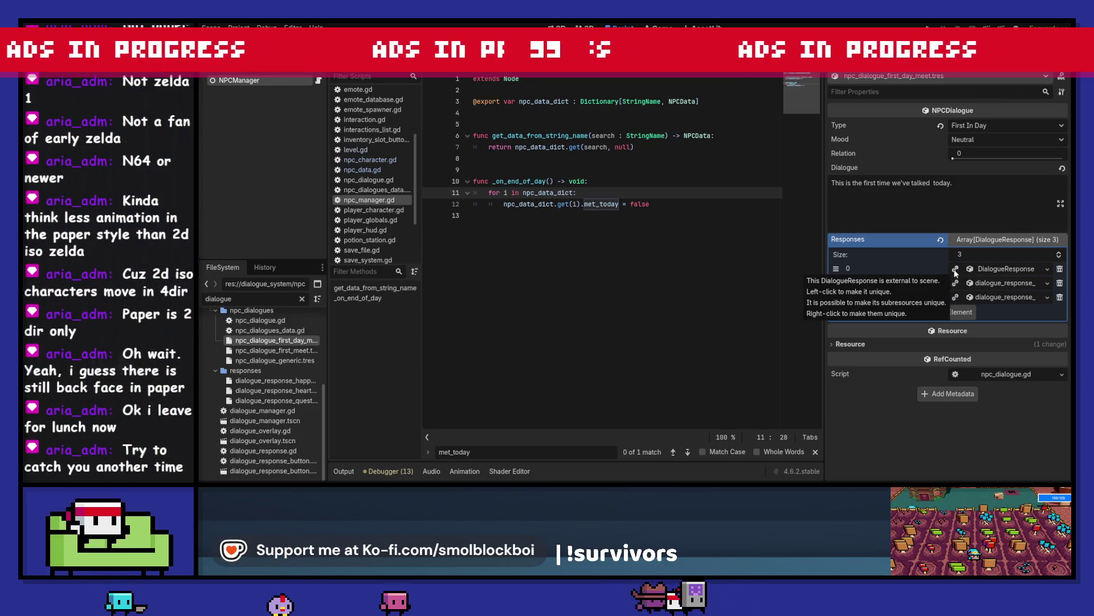
{"action": "left_click", "coordinate": [994, 268]}
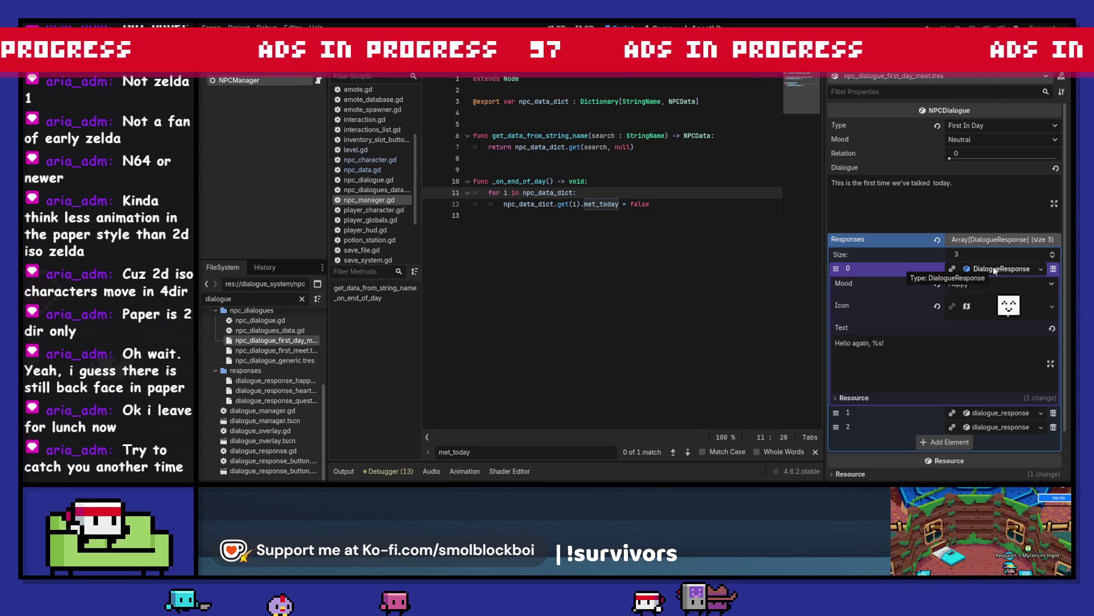
{"action": "left_click", "coordinate": [993, 266]}
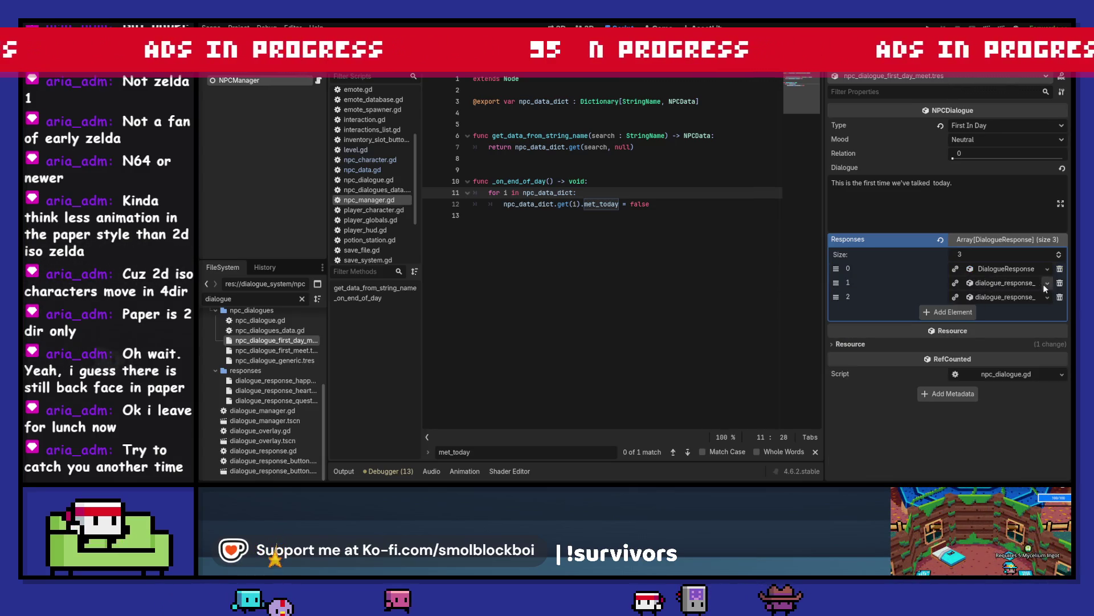
{"action": "left_click", "coordinate": [1047, 283]}
{"action": "left_click", "coordinate": [1014, 284]}
{"action": "left_click", "coordinate": [1013, 284]}
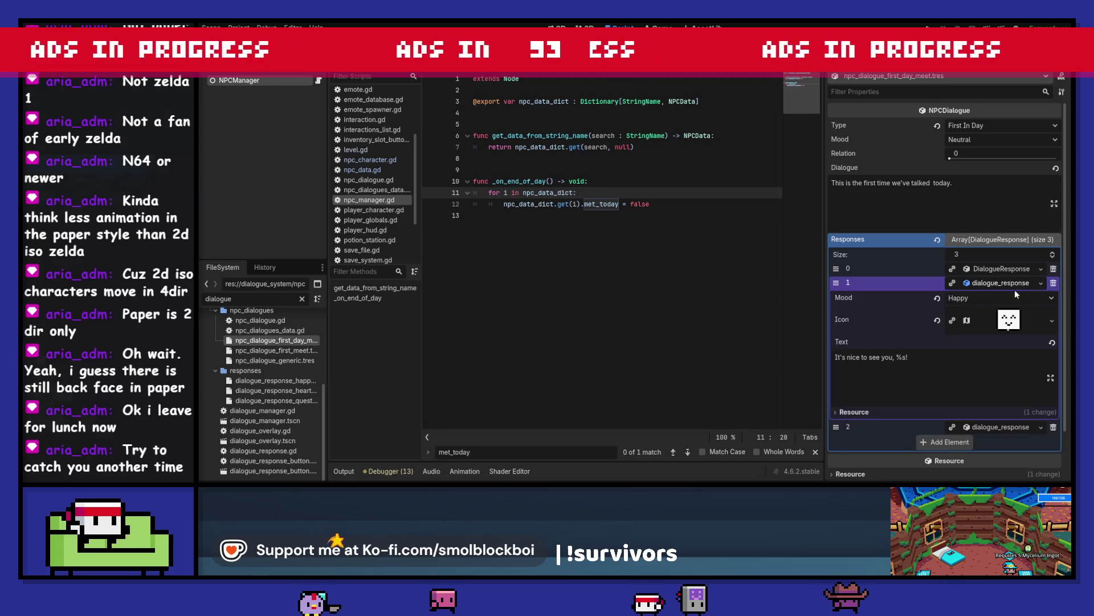
{"action": "left_click", "coordinate": [1041, 282]}
{"action": "left_click", "coordinate": [981, 367]}
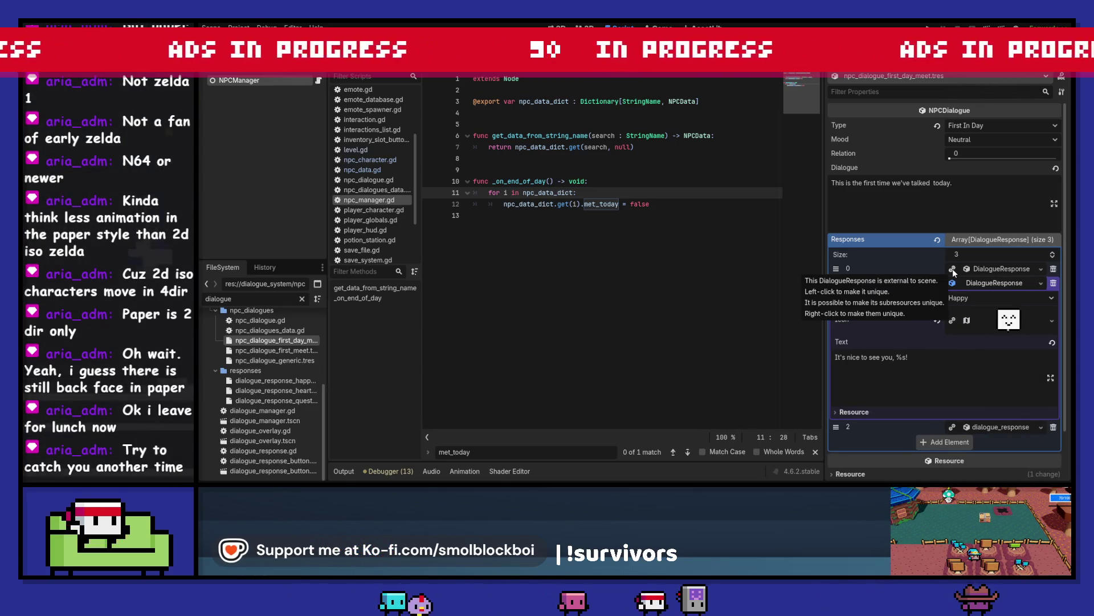
Step: Make response elements 2 and 0 embedded unique copies as well
{"action": "left_click", "coordinate": [984, 269]}
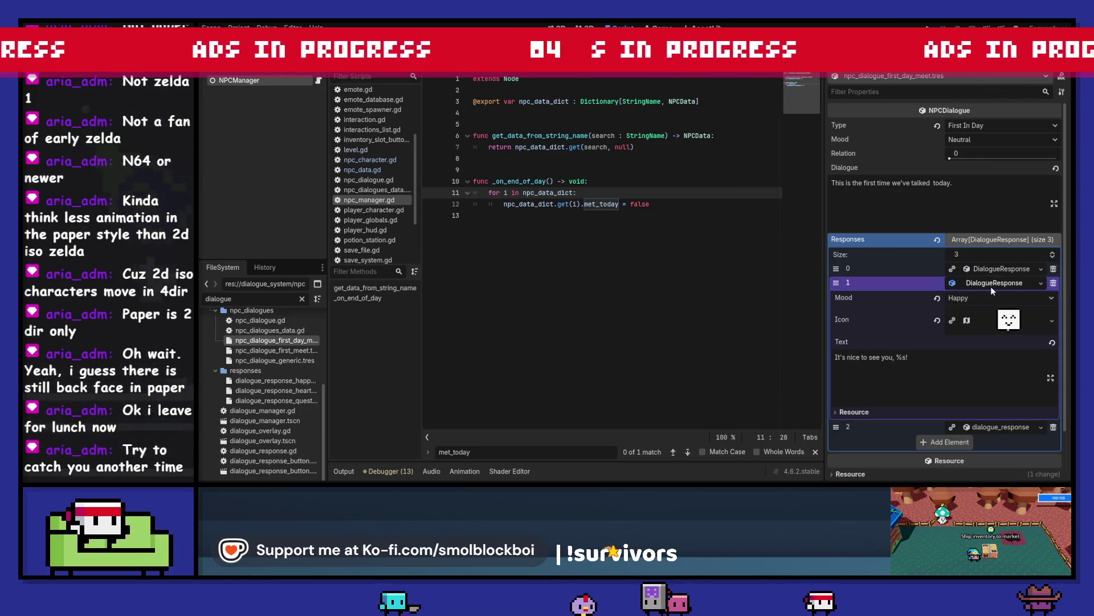
{"action": "left_click", "coordinate": [992, 285]}
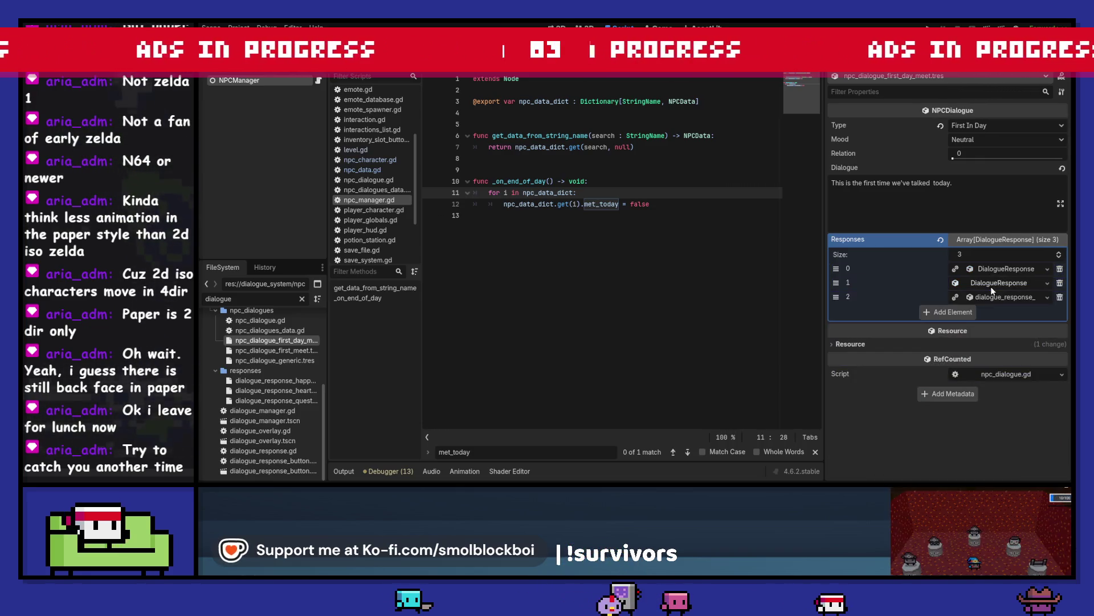
{"action": "left_click", "coordinate": [1047, 298]}
{"action": "left_click", "coordinate": [997, 378]}
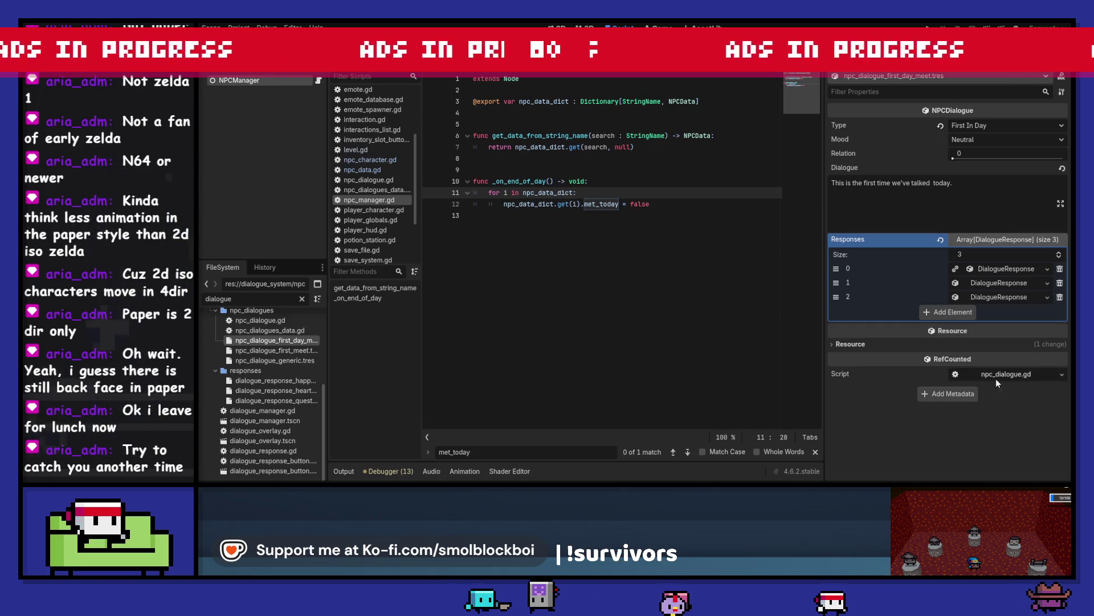
{"action": "left_click", "coordinate": [955, 270]}
Step: Check each response's text and delete the 'Hello again' response, leaving two
{"action": "left_click", "coordinate": [1007, 269]}
{"action": "left_click", "coordinate": [1006, 269]}
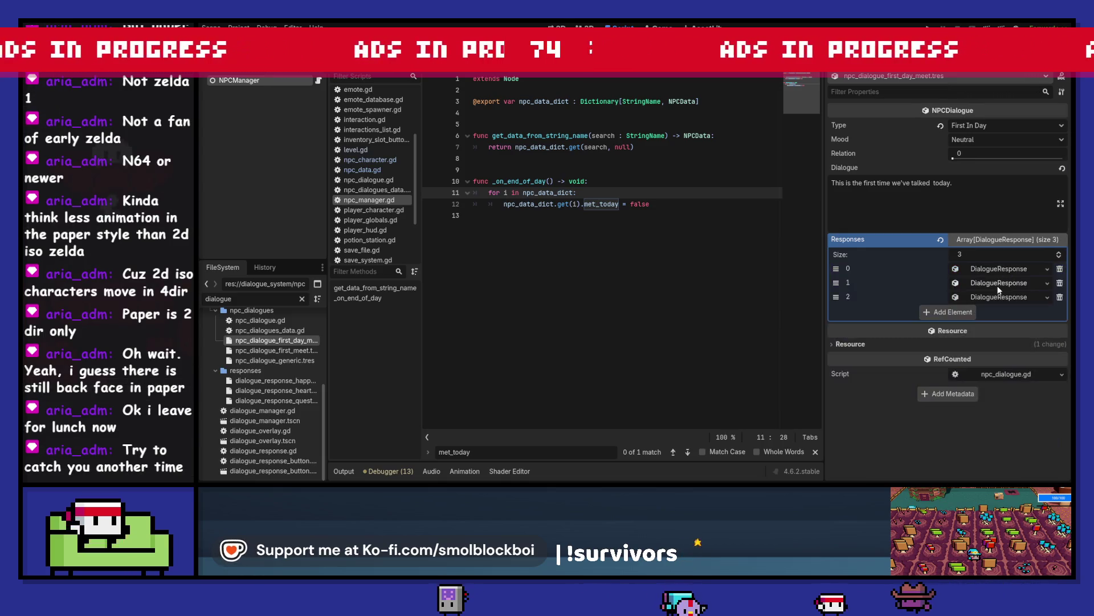
{"action": "left_click", "coordinate": [997, 284]}
{"action": "left_click", "coordinate": [998, 283]}
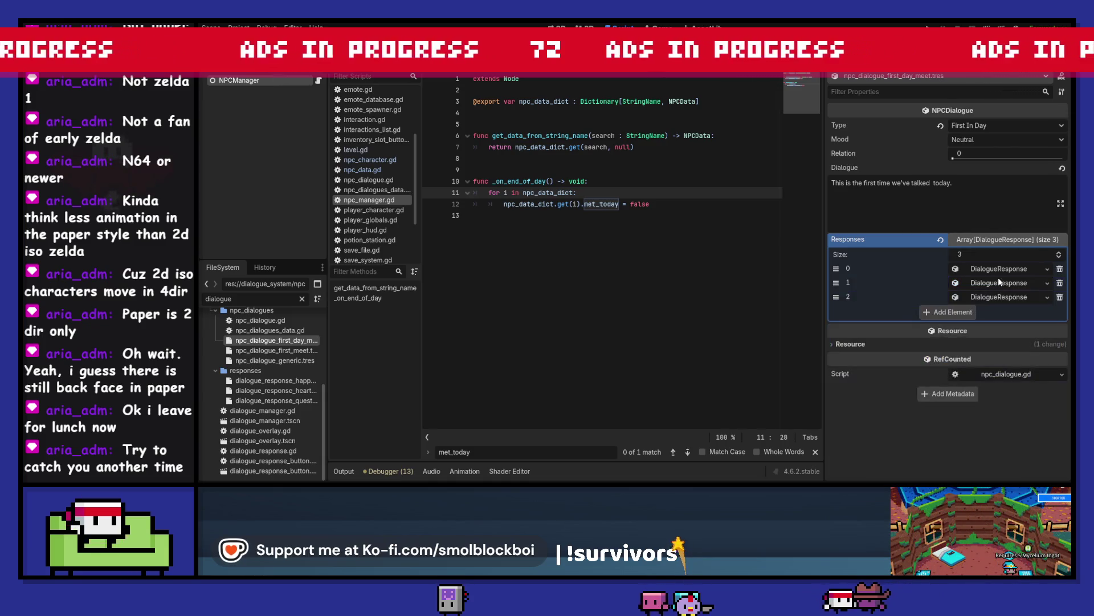
{"action": "left_click", "coordinate": [1002, 269]}
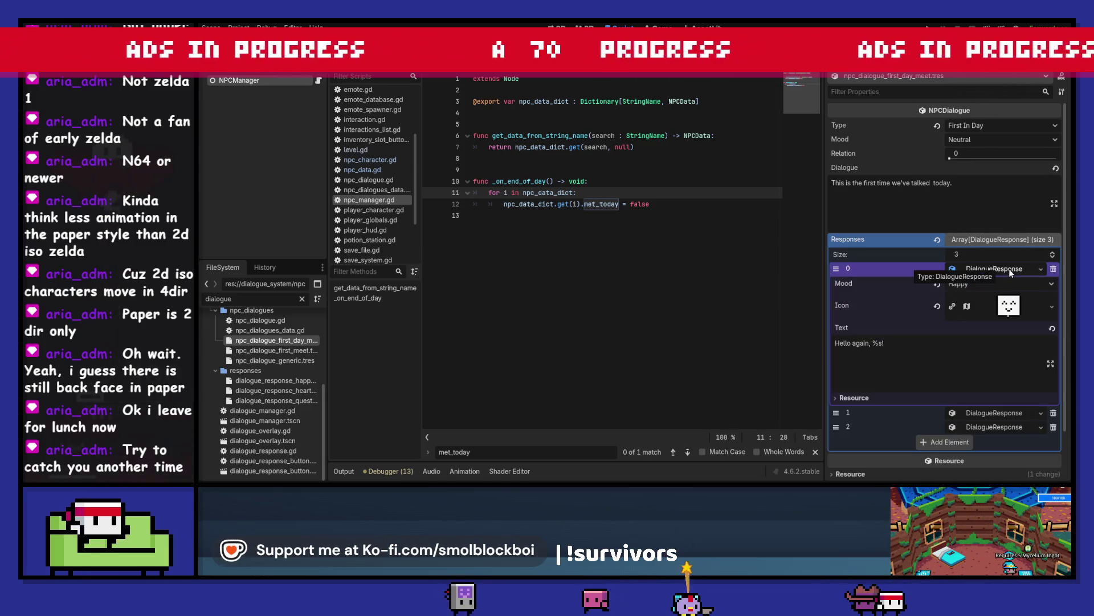
{"action": "left_click", "coordinate": [1009, 268]}
{"action": "left_click", "coordinate": [1008, 284]}
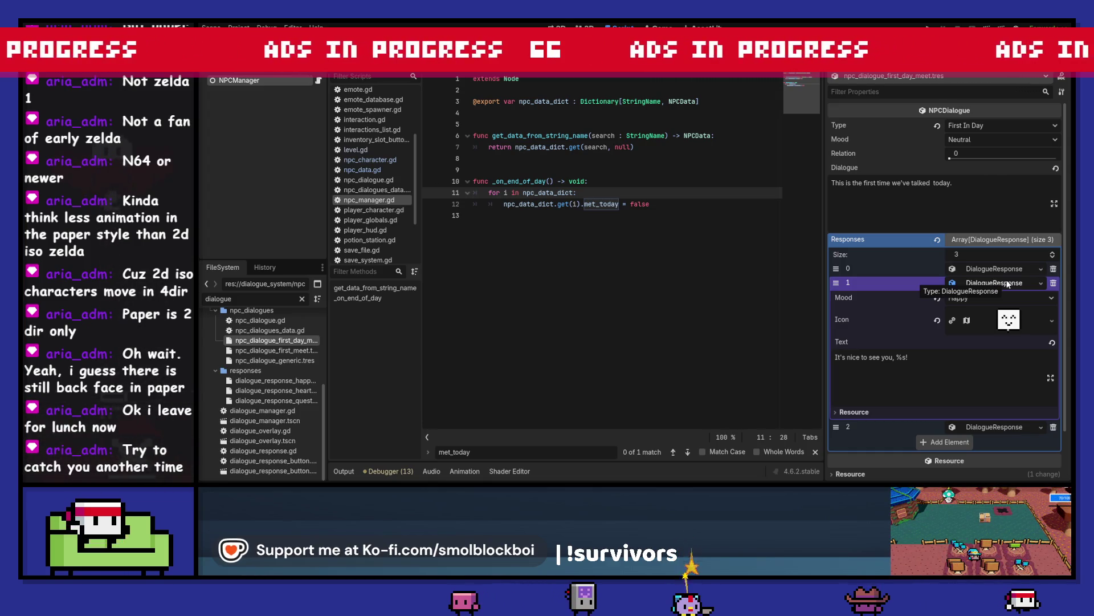
{"action": "left_click", "coordinate": [1008, 283]}
{"action": "left_click", "coordinate": [1011, 269]}
{"action": "left_click", "coordinate": [1011, 268]}
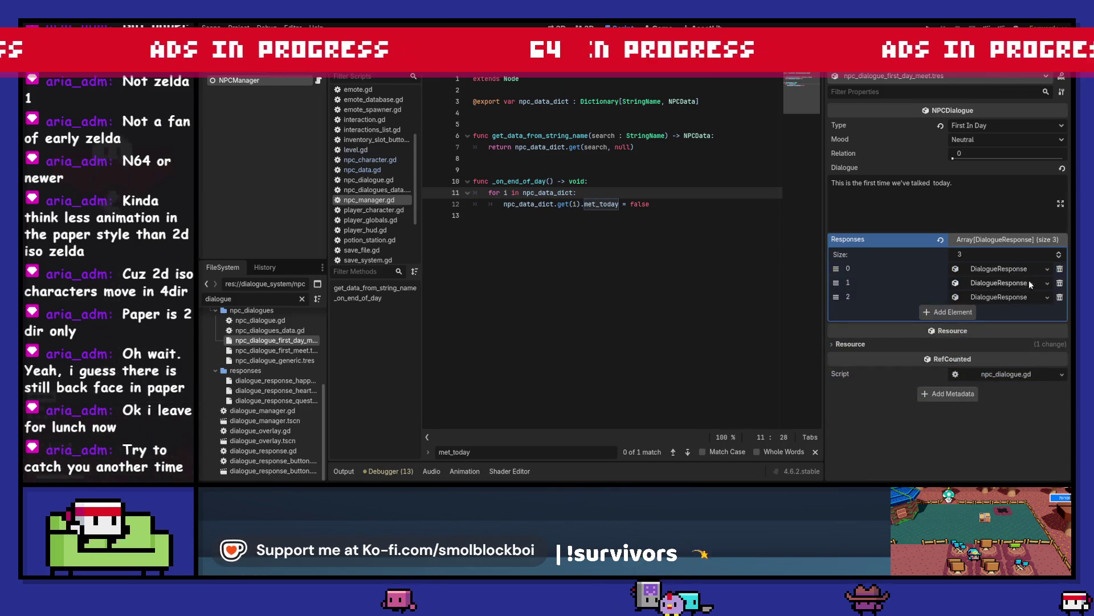
{"action": "left_click", "coordinate": [1053, 296]}
{"action": "left_click", "coordinate": [1018, 283]}
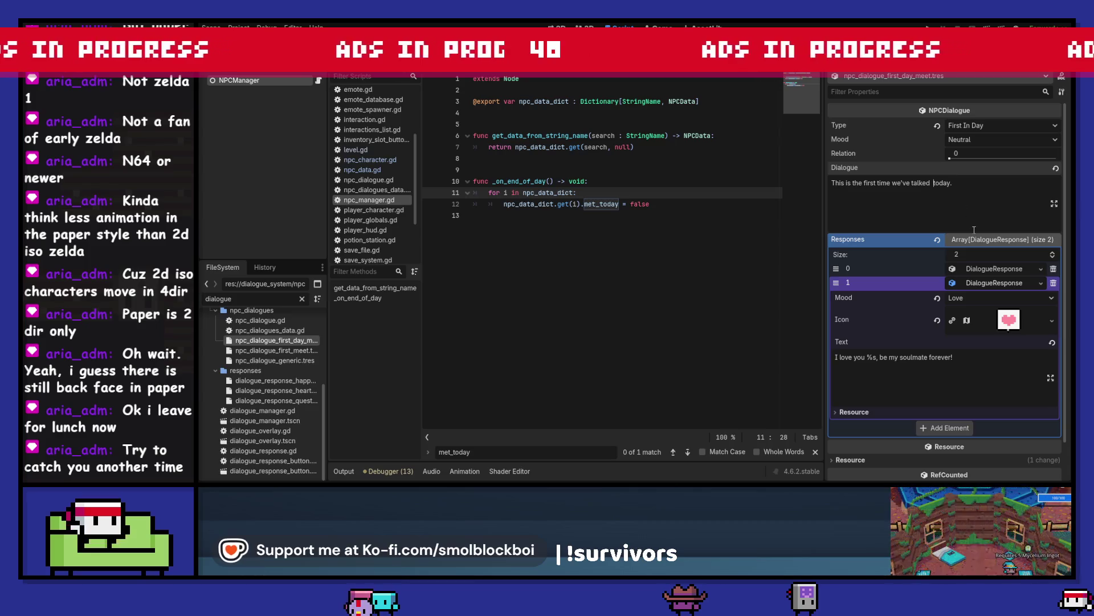
Step: Set the response's mood to Sad and move its icon region onto the neutral face
{"action": "left_click", "coordinate": [990, 295]}
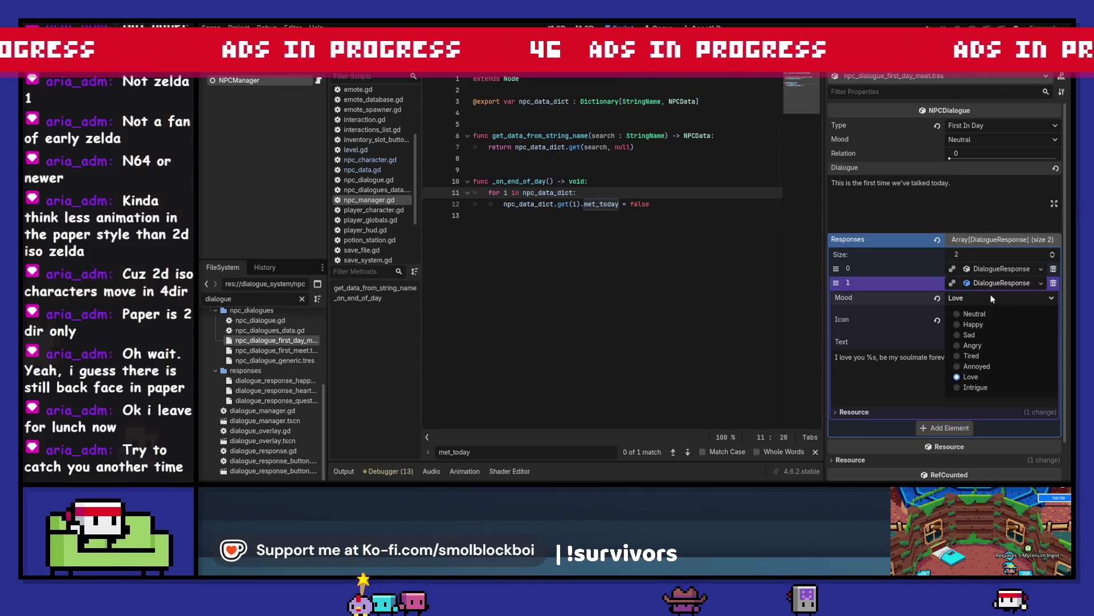
{"action": "left_click", "coordinate": [988, 334]}
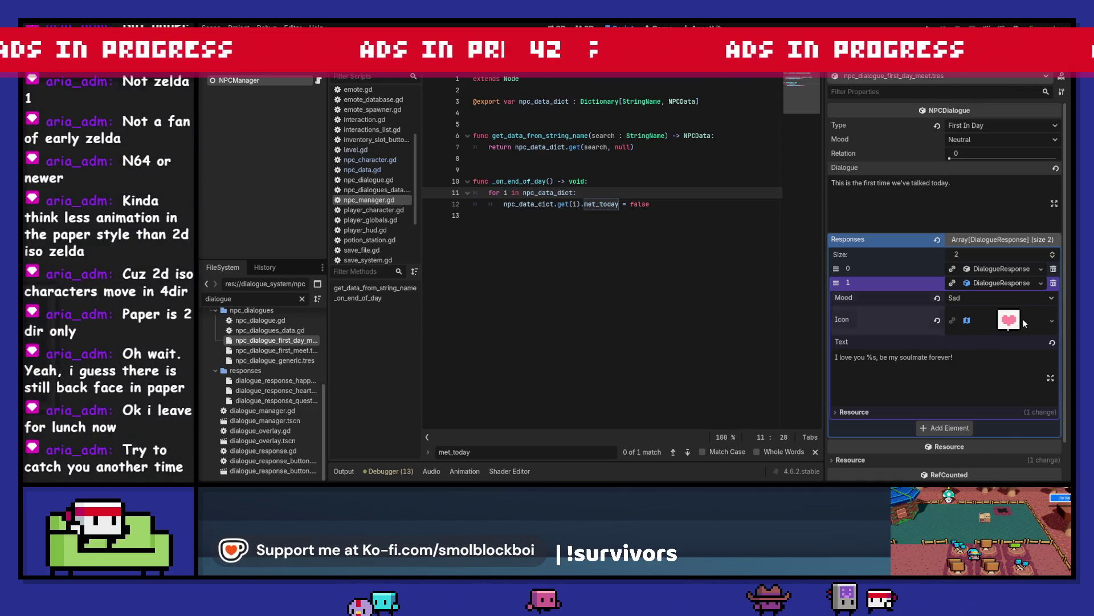
{"action": "left_click", "coordinate": [1023, 319]}
{"action": "left_click", "coordinate": [956, 397]}
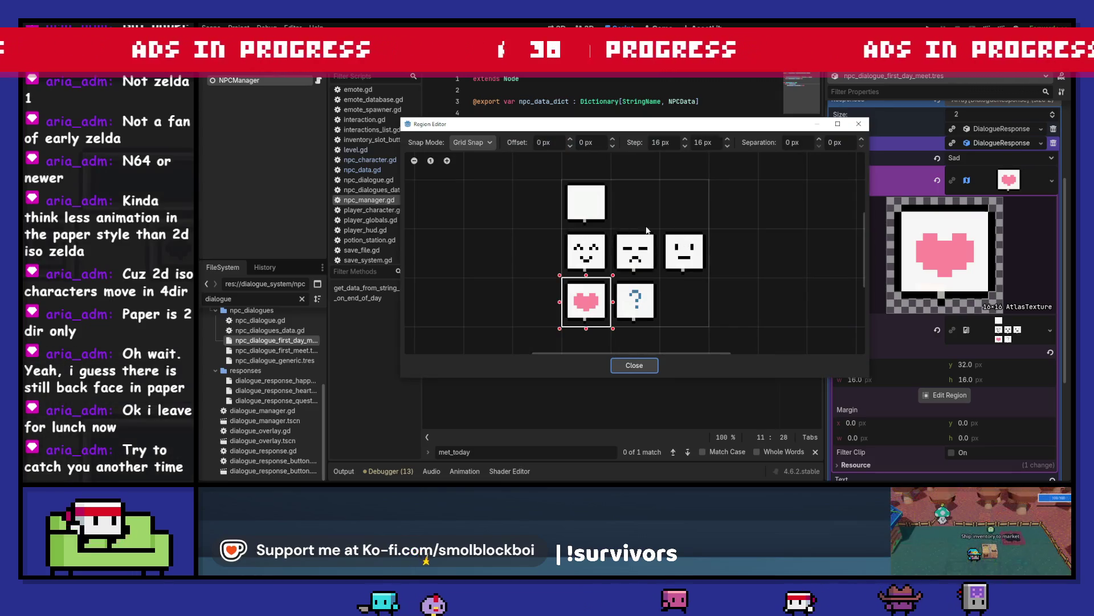
{"action": "left_click_drag", "start_coordinate": [663, 230], "coordinate": [706, 272]}
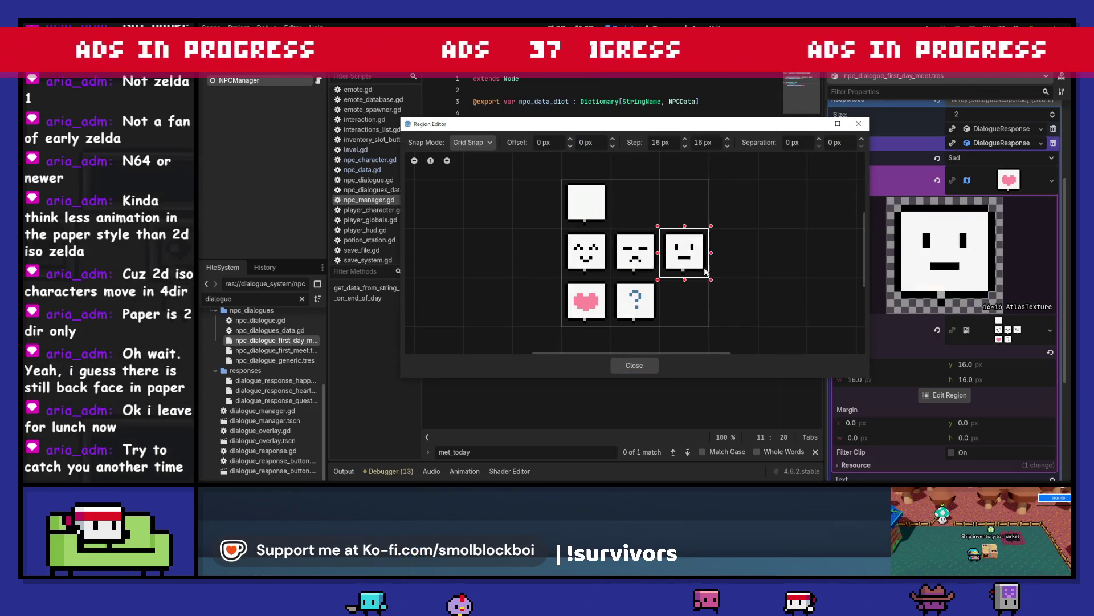
{"action": "left_click", "coordinate": [640, 364]}
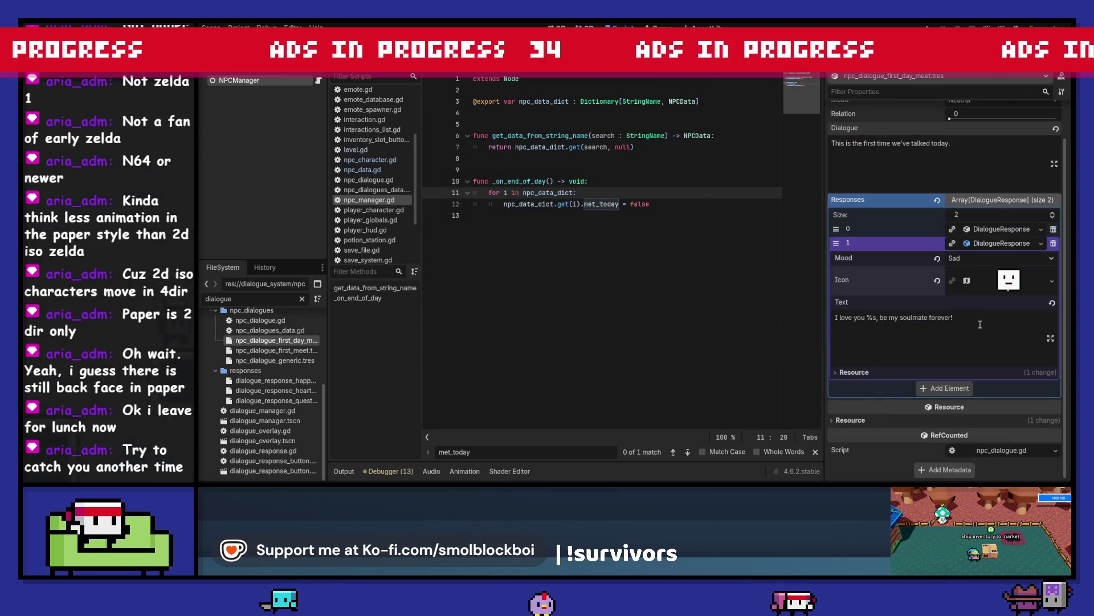
Step: Replace the response text with 'I have no idea what to say to you.' and run the game
{"action": "triple_click", "coordinate": [981, 324]}
{"action": "type", "text": "I have no idea what to say"}
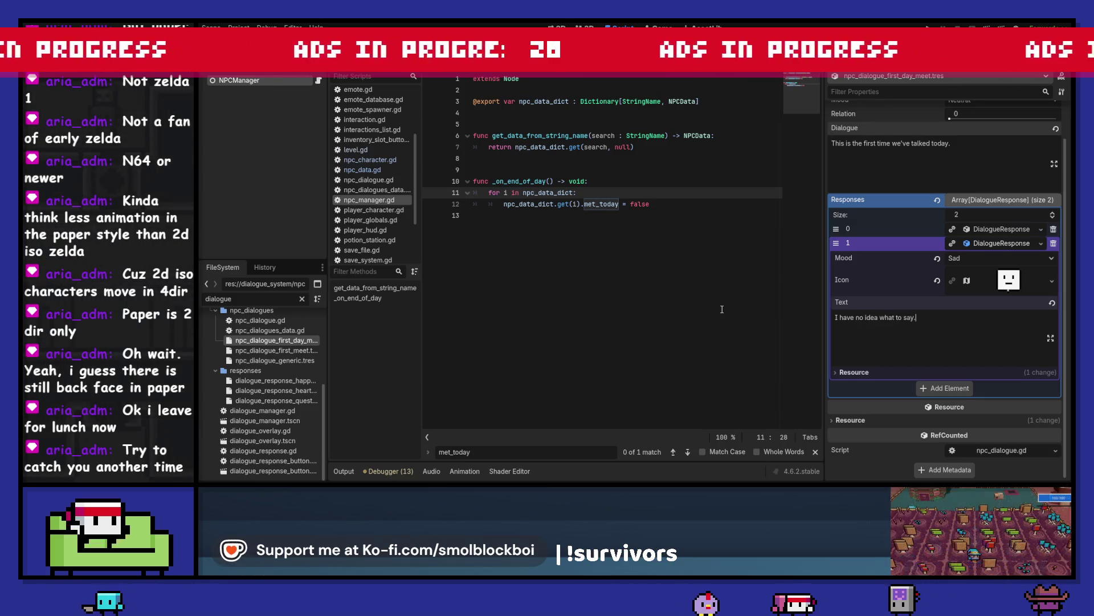
{"action": "type", "text": " ."}
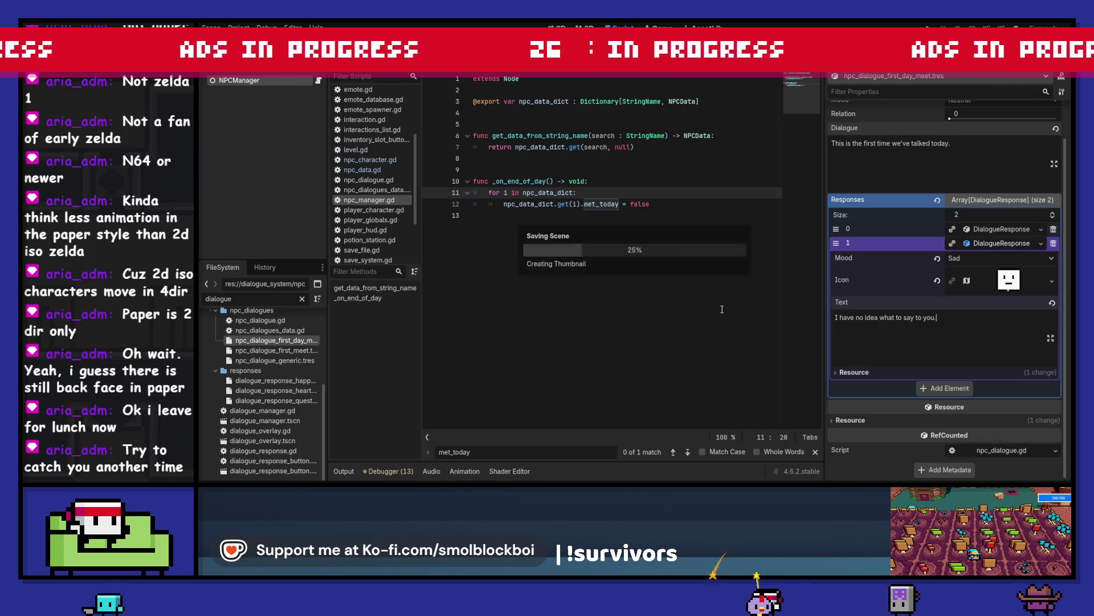
{"action": "left_click", "coordinate": [974, 244]}
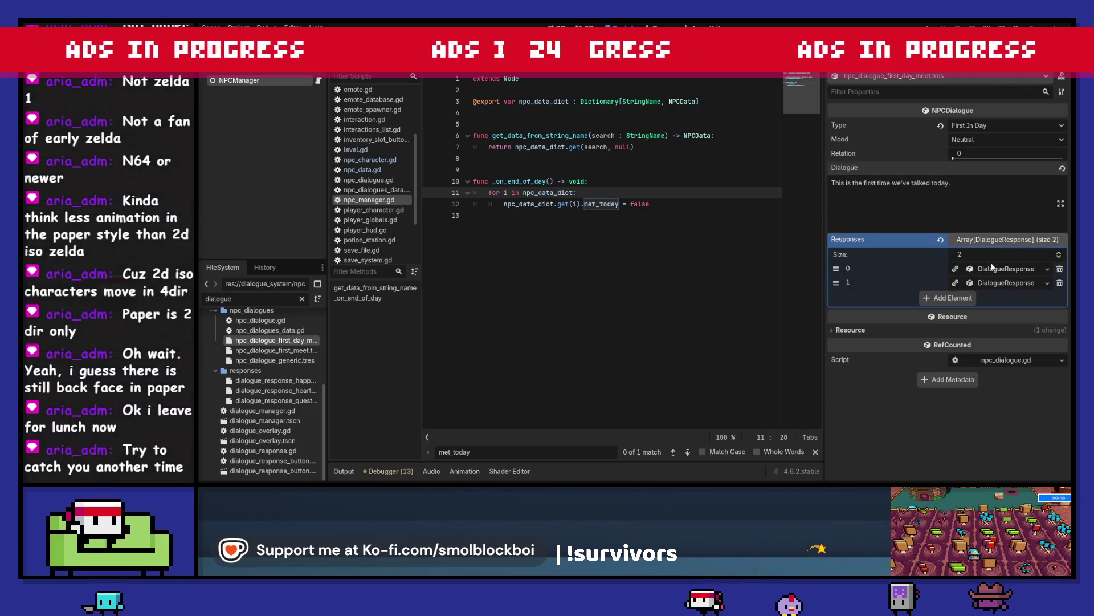
{"action": "left_click", "coordinate": [993, 266]}
{"action": "left_click", "coordinate": [993, 266]}
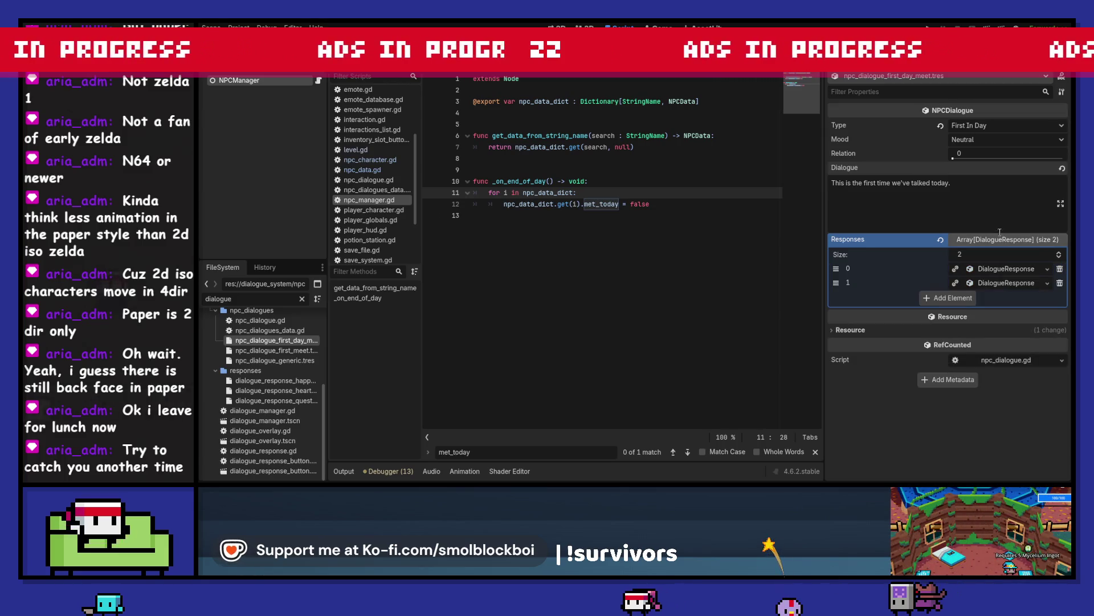
{"action": "key", "text": "F5"}
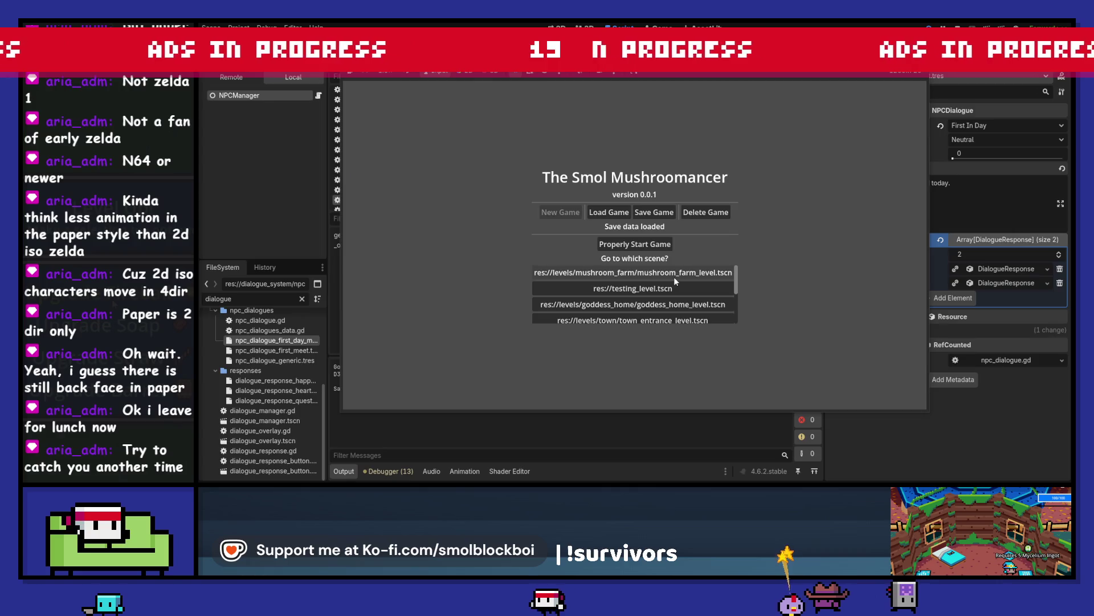
{"action": "left_click", "coordinate": [674, 276]}
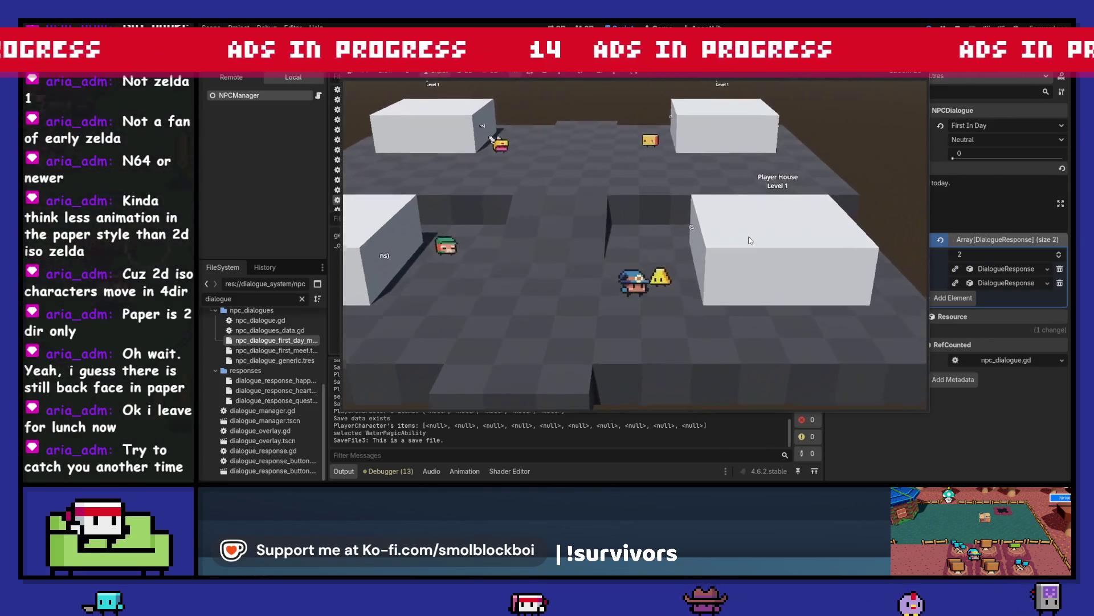
{"action": "key", "text": "e"}
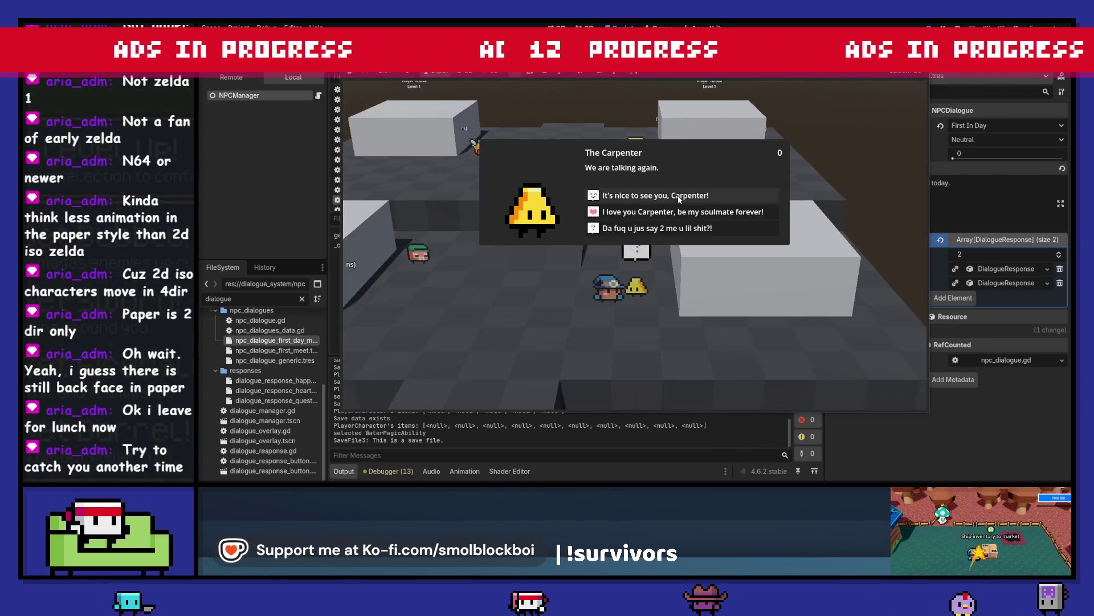
{"action": "left_click", "coordinate": [678, 195]}
{"action": "key", "text": "e"}
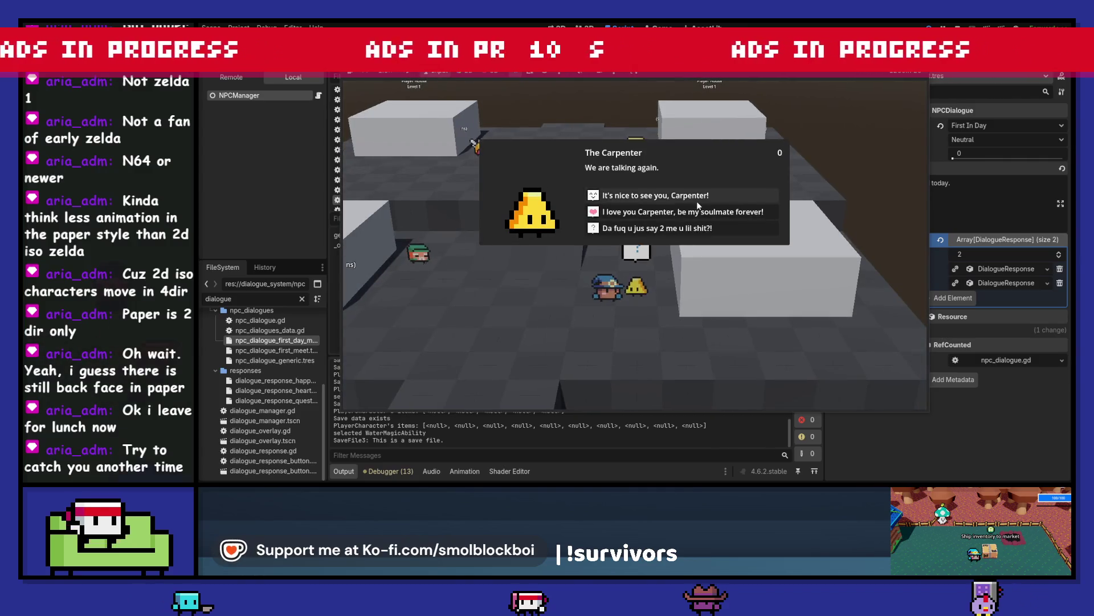
{"action": "left_click", "coordinate": [686, 206]}
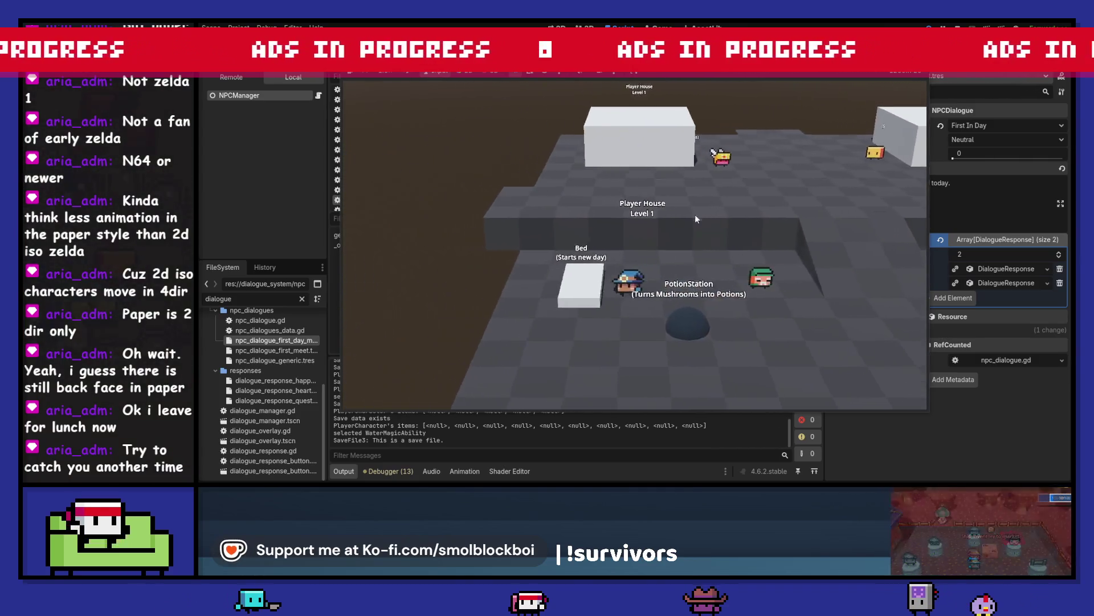
{"action": "key", "text": "e"}
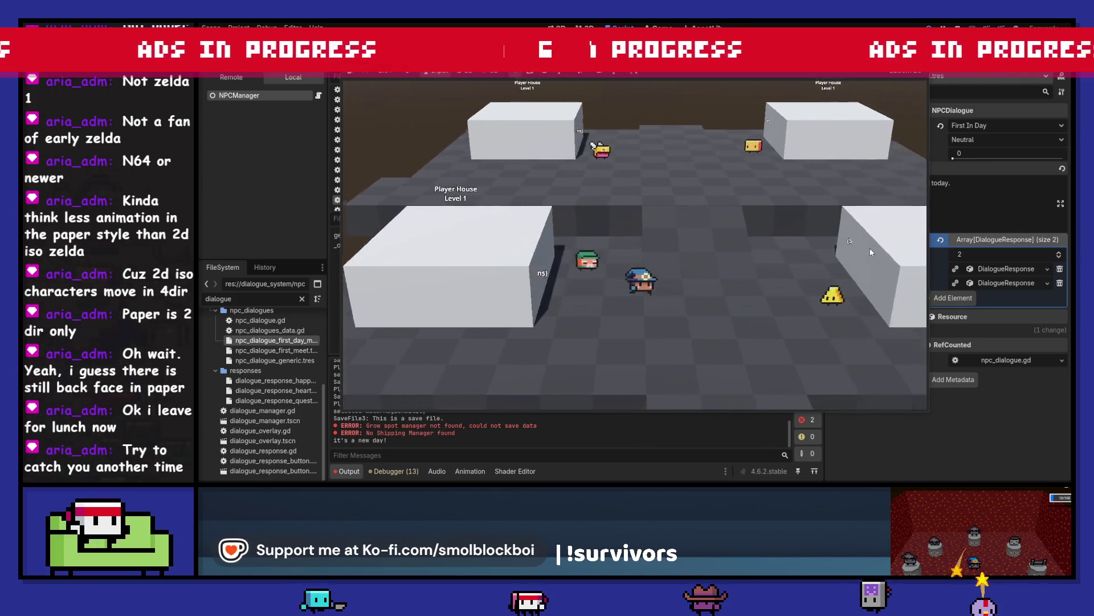
{"action": "key", "text": "d"}
{"action": "key", "text": "e"}
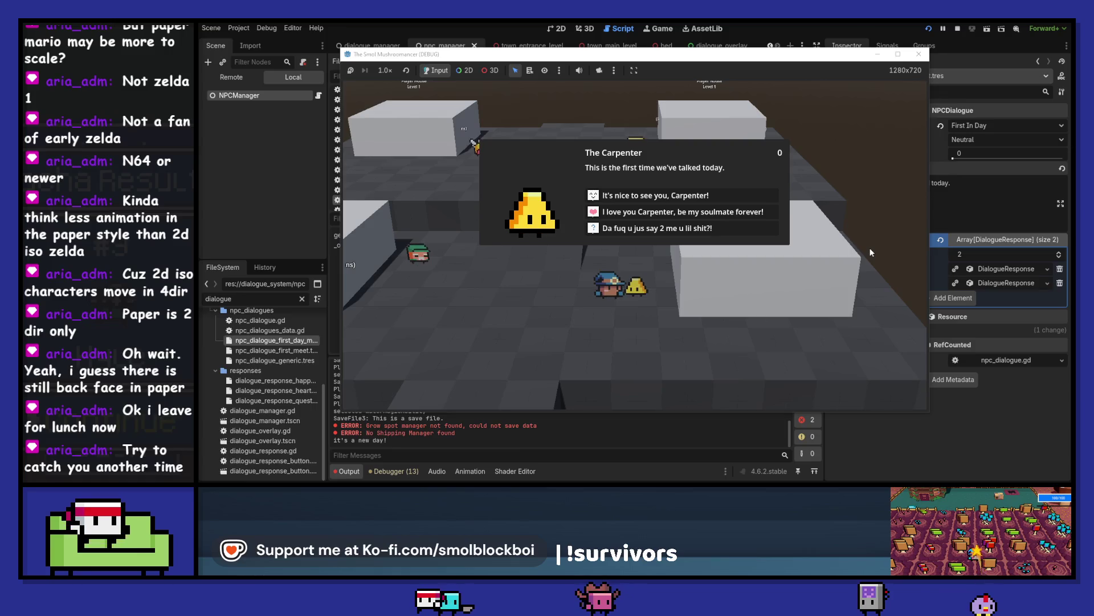
{"action": "key", "text": "F8"}
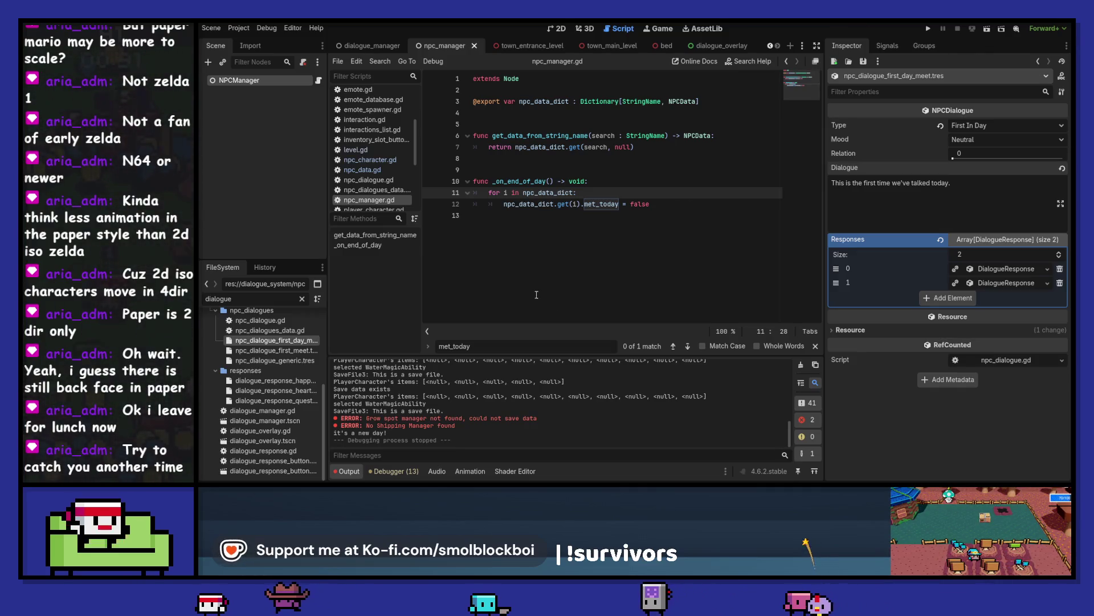
{"action": "left_click", "coordinate": [276, 350]}
{"action": "left_click", "coordinate": [276, 340]}
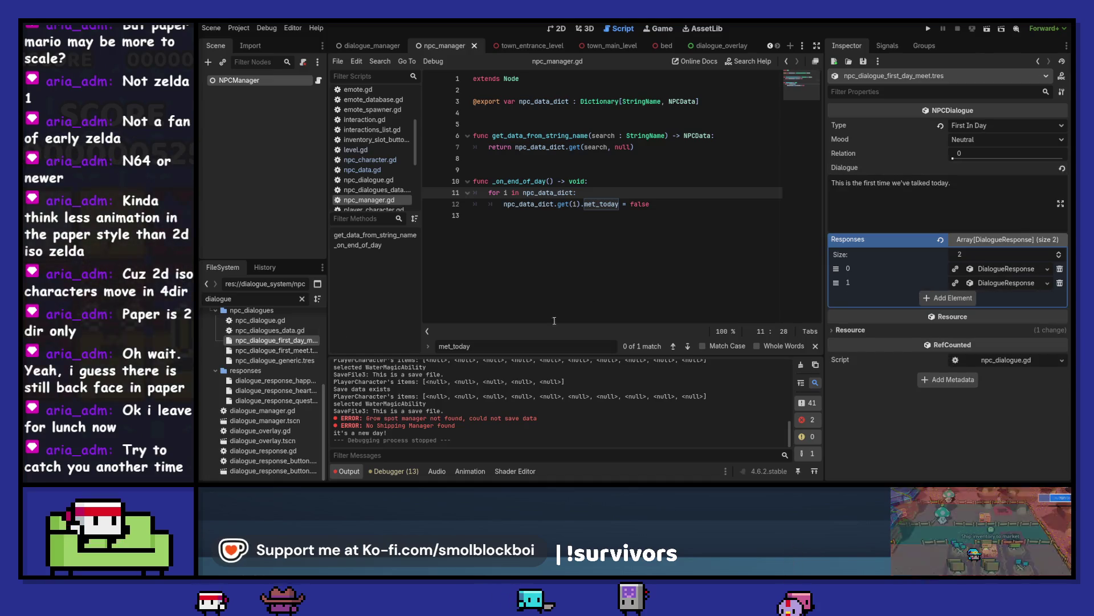
{"action": "left_click", "coordinate": [285, 350]}
{"action": "left_click", "coordinate": [292, 342]}
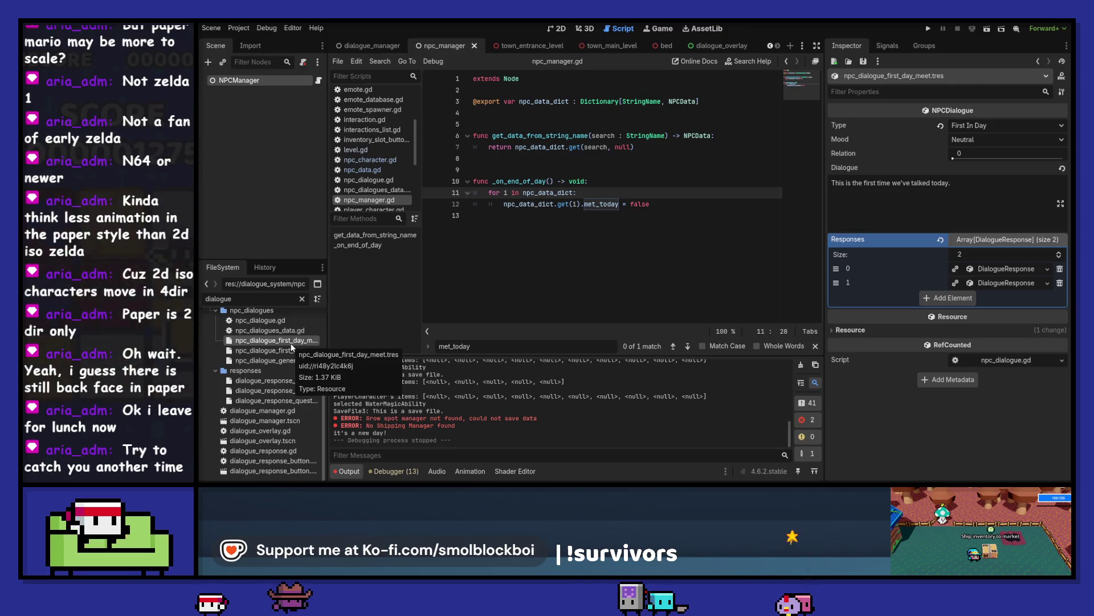
{"action": "key", "text": "F5"}
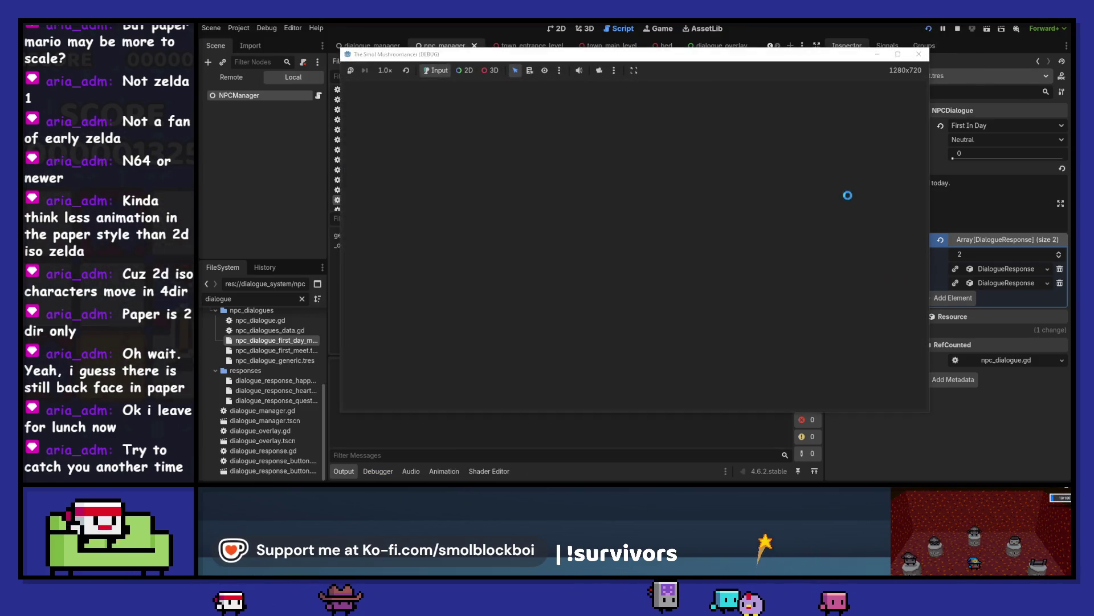
{"action": "left_click", "coordinate": [672, 275]}
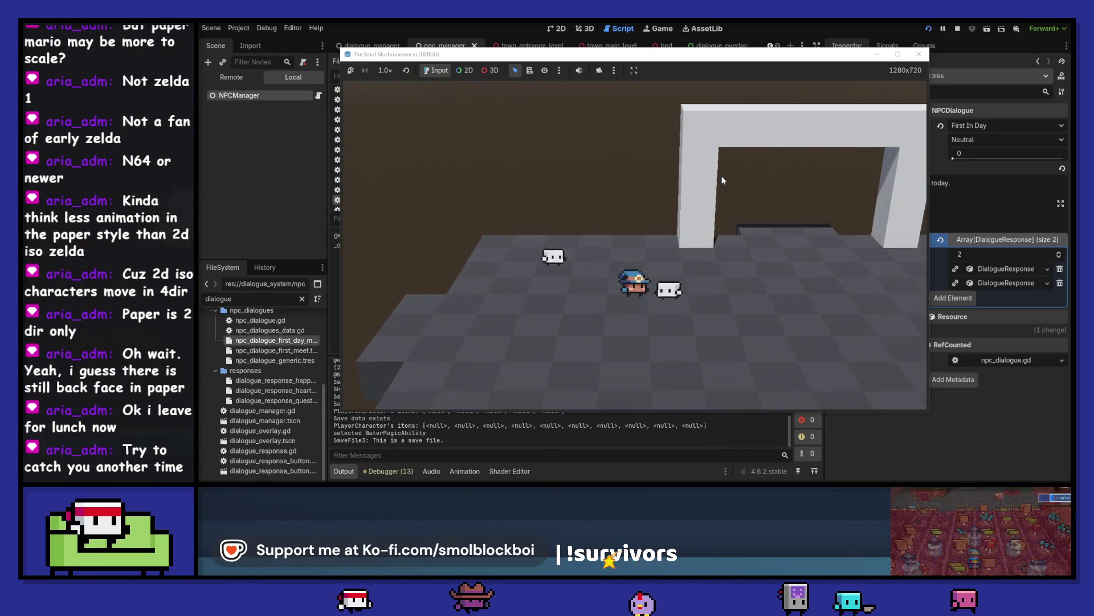
{"action": "key", "text": "w"}
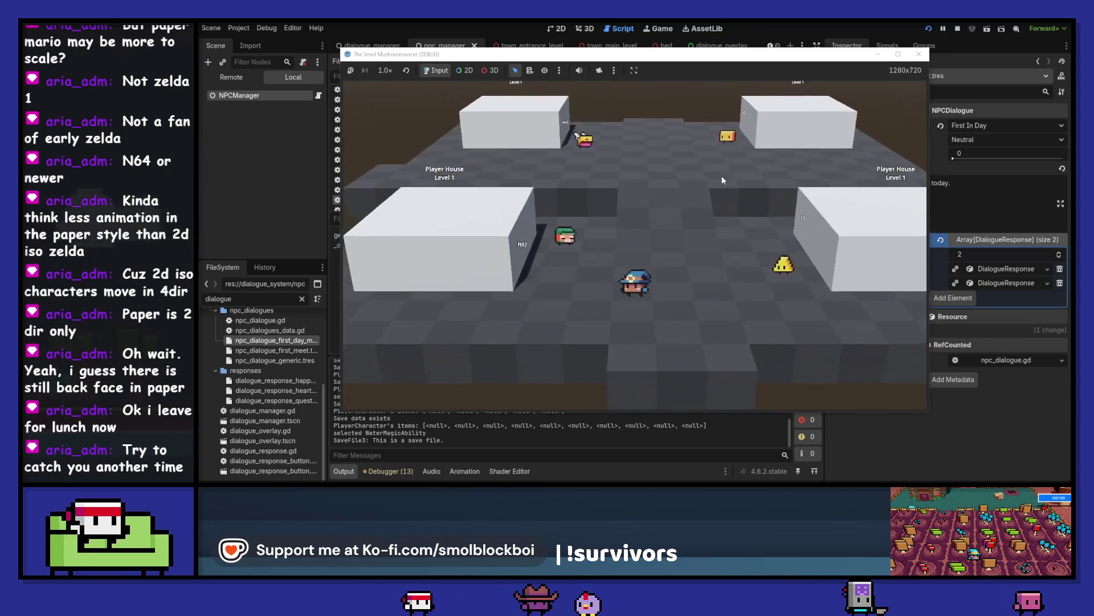
{"action": "key", "text": "w"}
{"action": "left_click", "coordinate": [698, 201]}
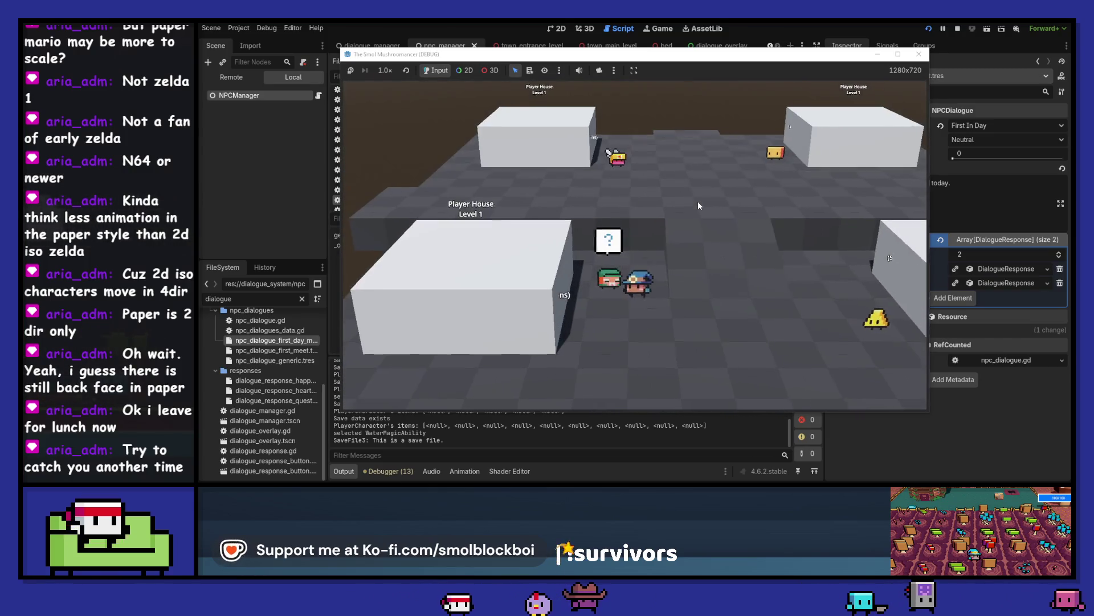
{"action": "key", "text": "e"}
{"action": "left_click", "coordinate": [698, 200]}
{"action": "key", "text": "a"}
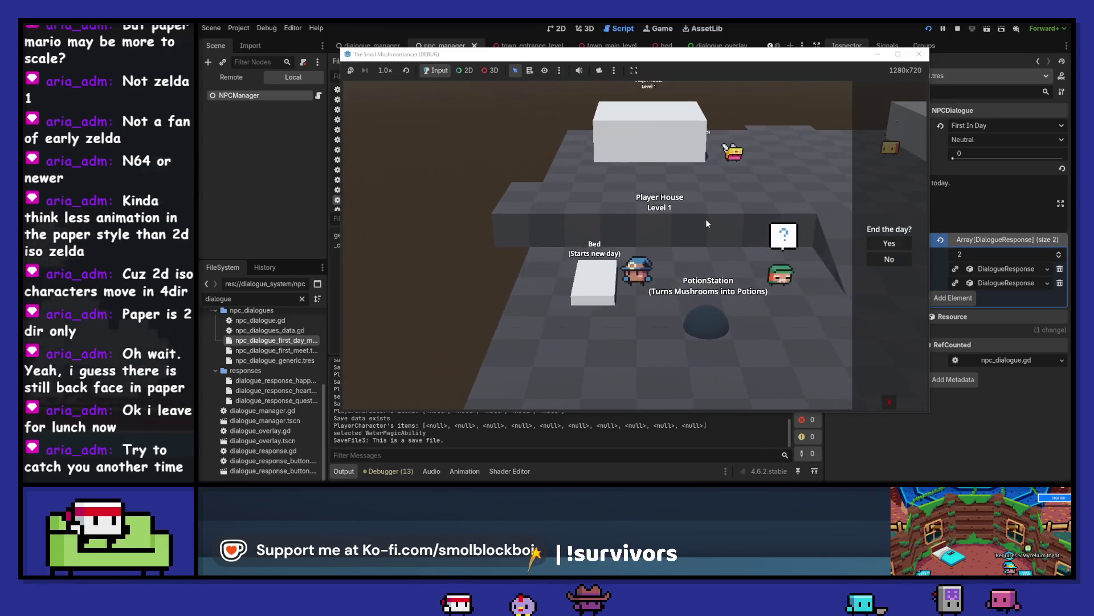
{"action": "left_click", "coordinate": [870, 243]}
{"action": "key", "text": "e"}
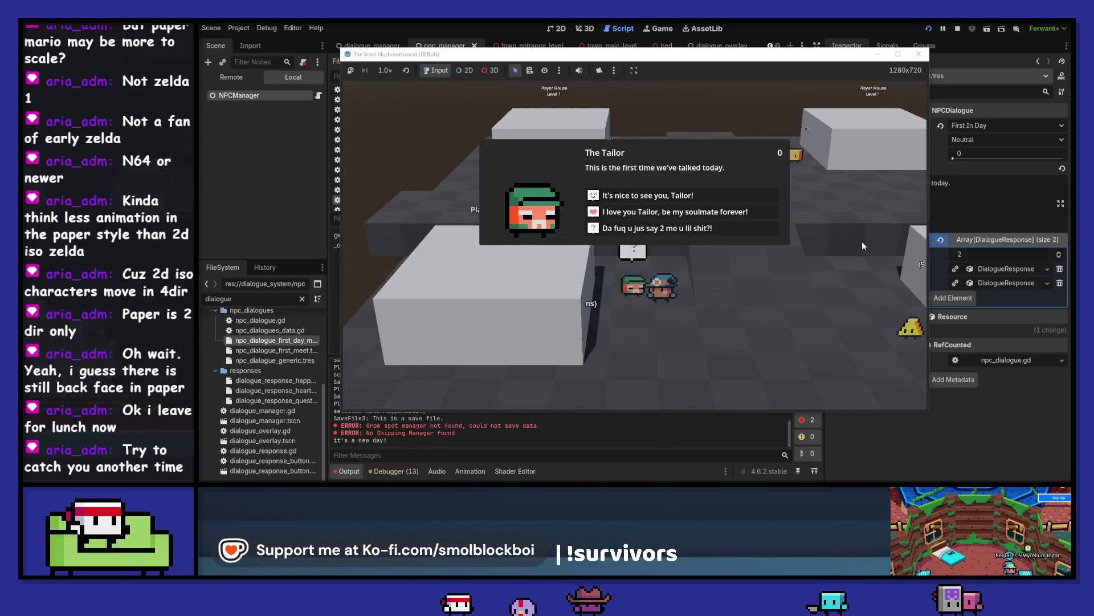
{"action": "left_click", "coordinate": [721, 228]}
{"action": "left_click", "coordinate": [918, 55]}
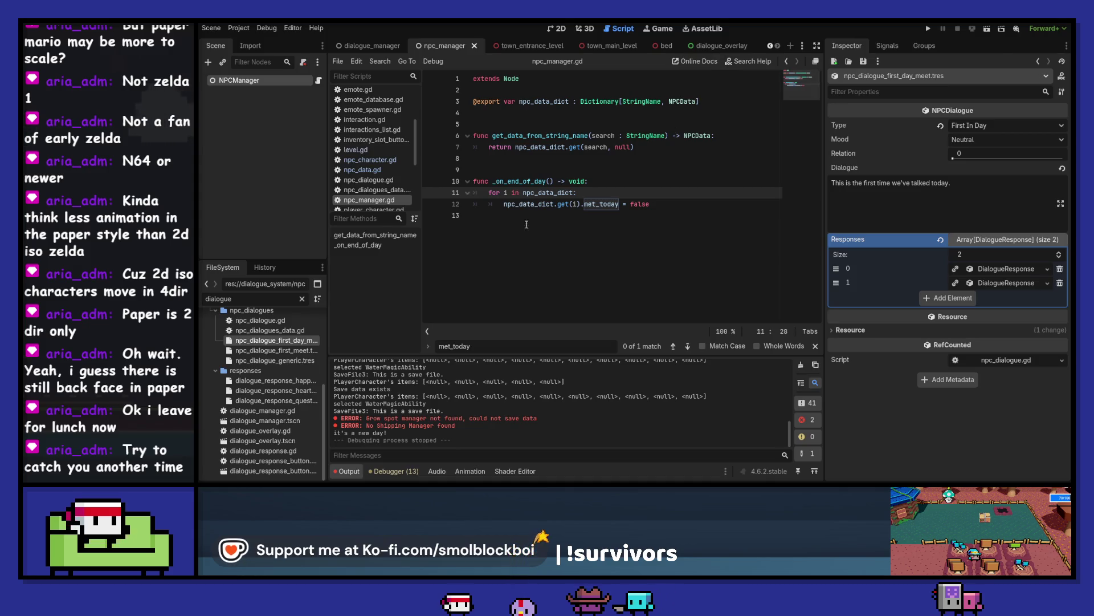
Step: Inspect the Tailor's first and second dialogue entries in NPCManager's Npc Data Dict
{"action": "left_click", "coordinate": [273, 83]}
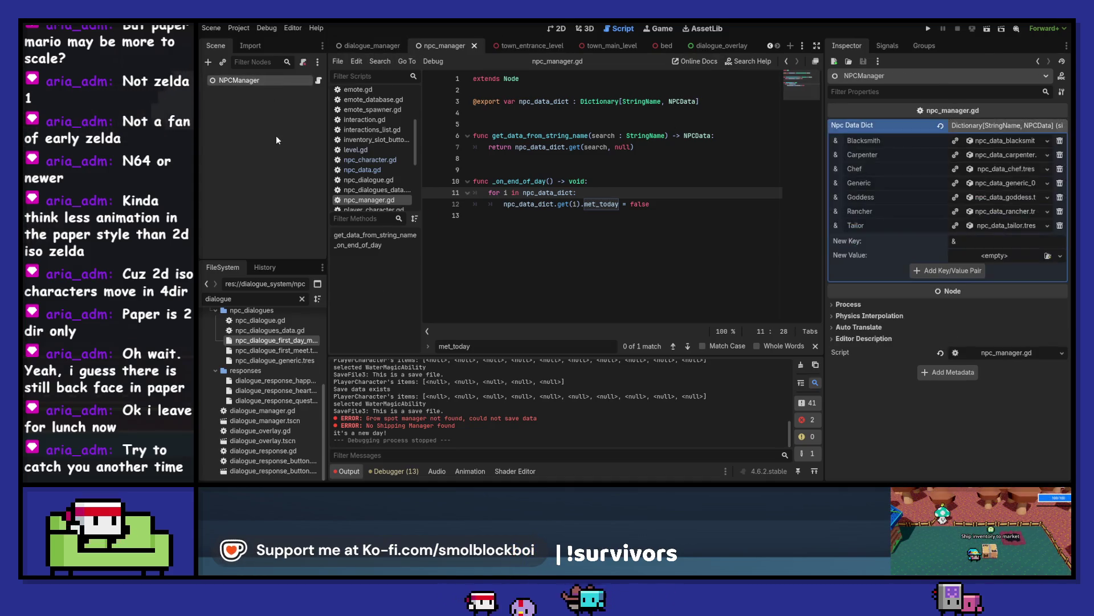
{"action": "left_click", "coordinate": [996, 226]}
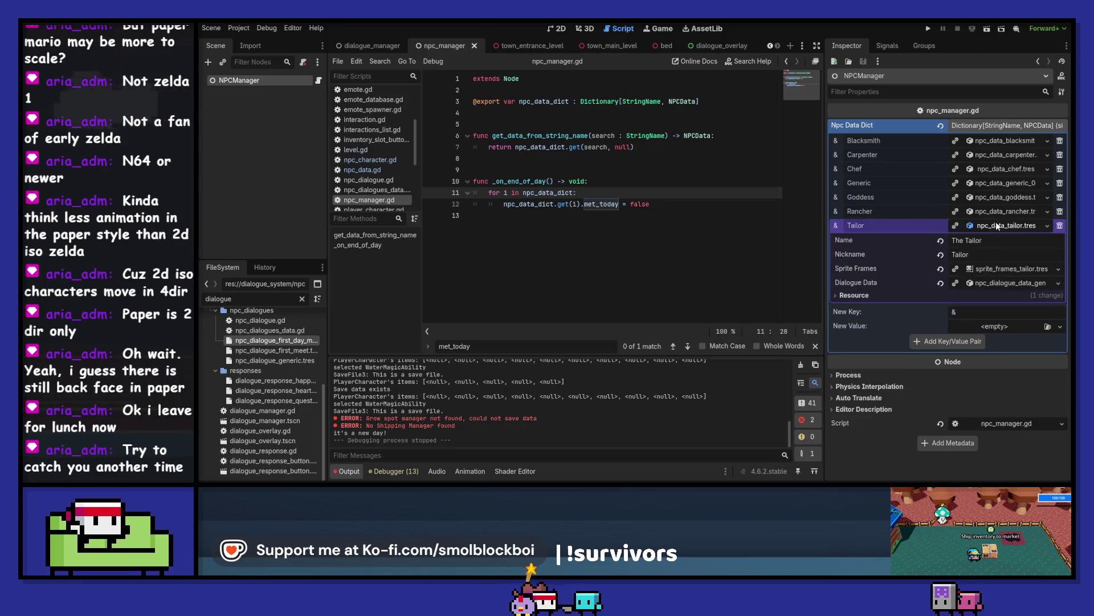
{"action": "left_click", "coordinate": [997, 284]}
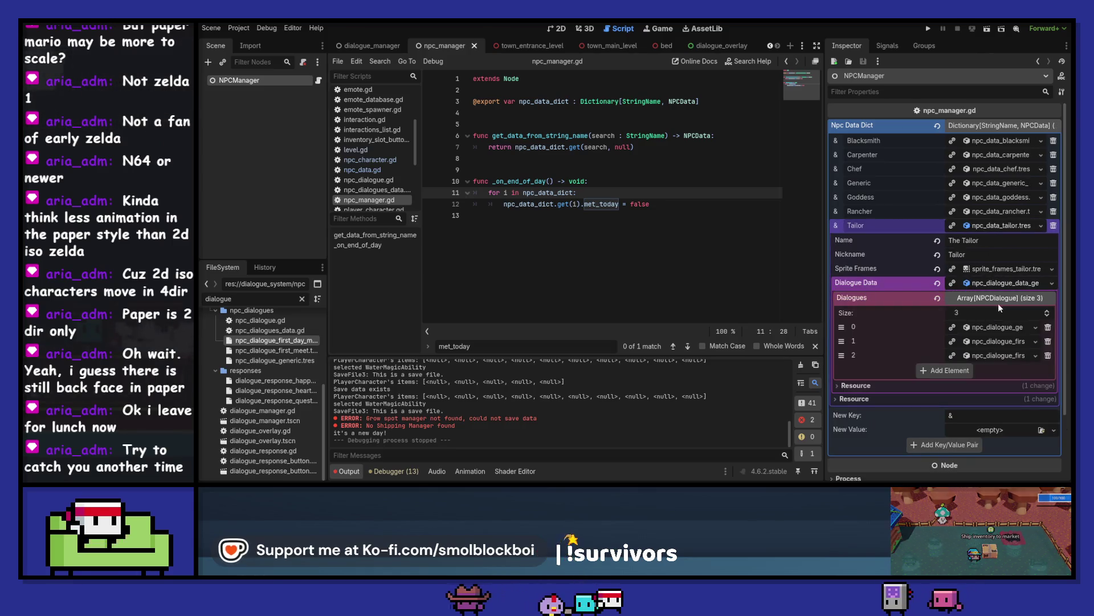
{"action": "left_click", "coordinate": [998, 328]}
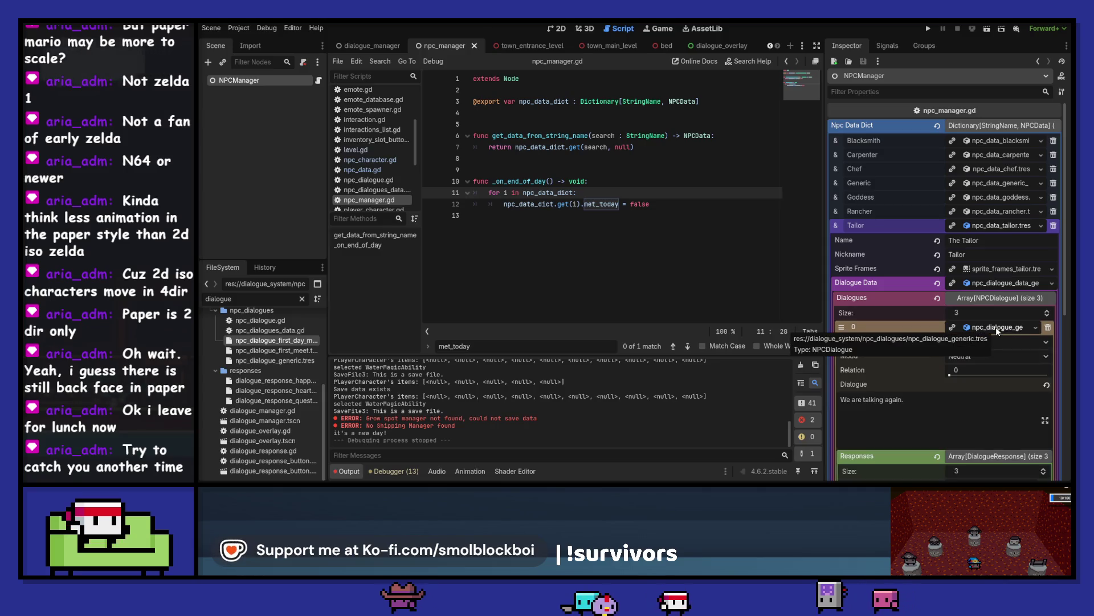
{"action": "left_click", "coordinate": [997, 330]}
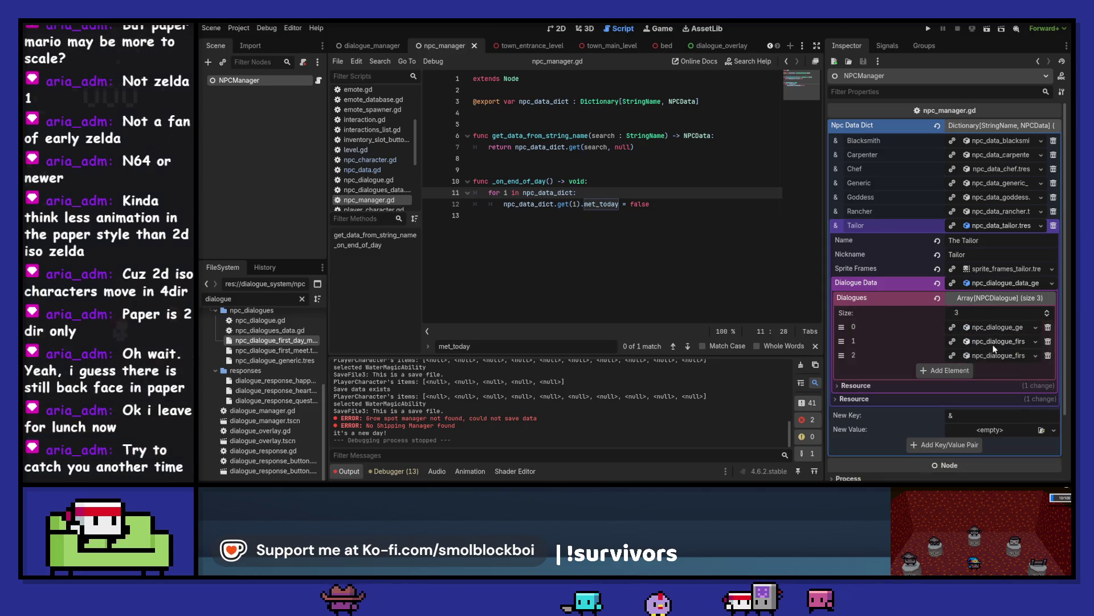
{"action": "left_click", "coordinate": [992, 347]}
{"action": "left_click", "coordinate": [996, 297]}
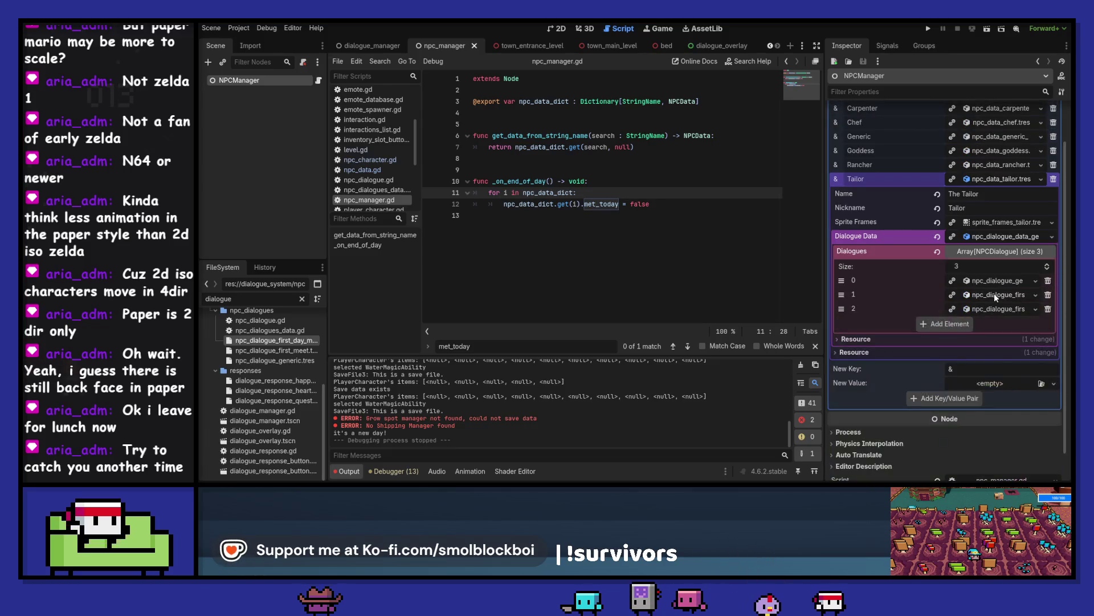
Step: Compare the first_meet and first_day_meet dialogue .tres resources, then return to NPCManager
{"action": "left_click", "coordinate": [302, 352]}
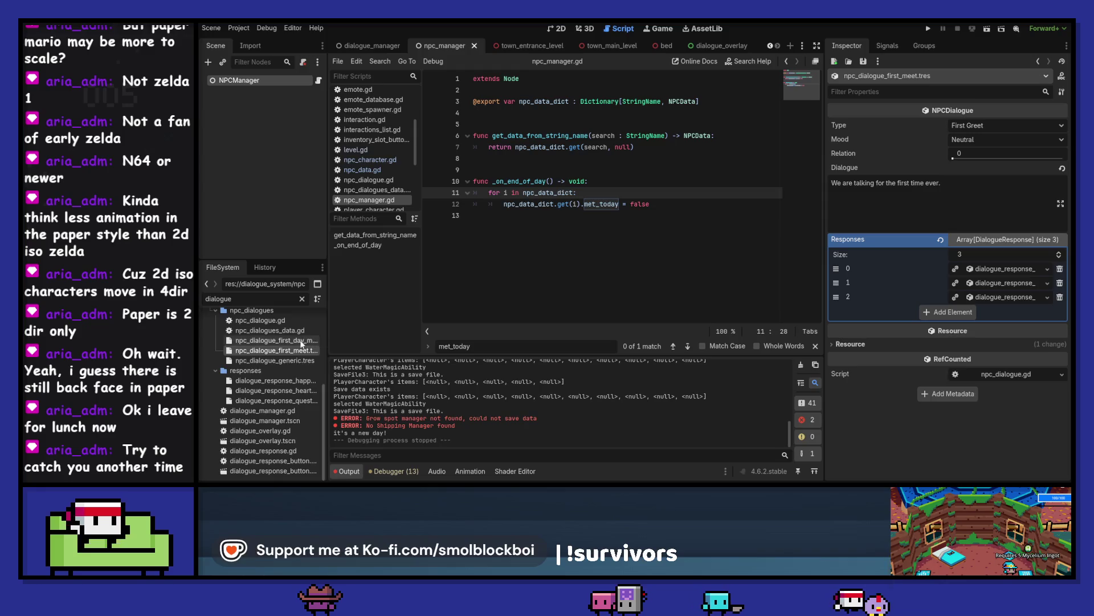
{"action": "left_click", "coordinate": [302, 342]}
{"action": "left_click", "coordinate": [294, 351]}
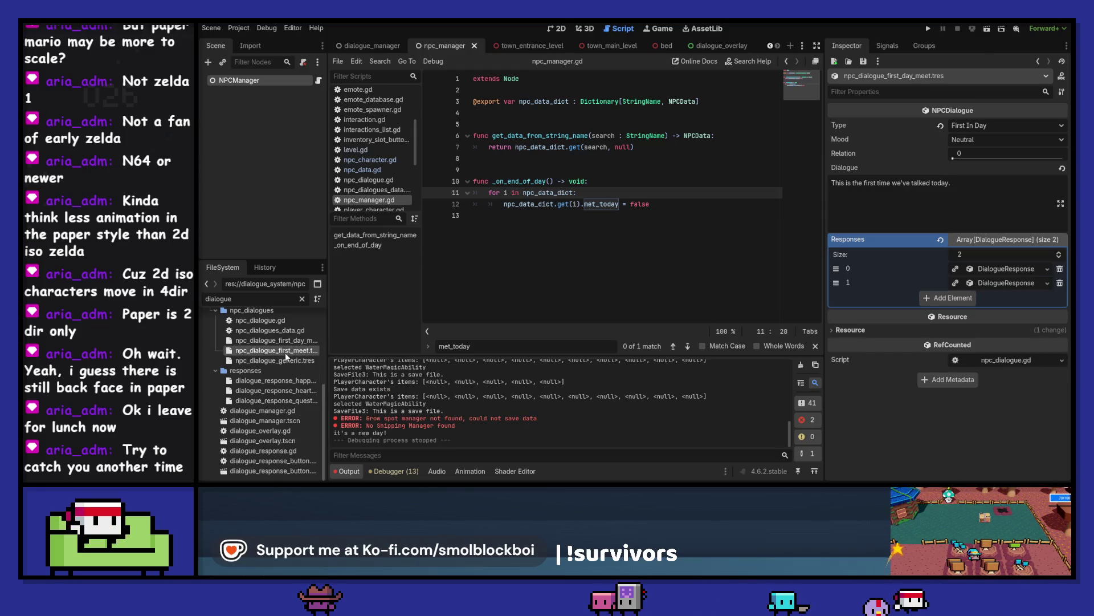
{"action": "left_click", "coordinate": [288, 341]}
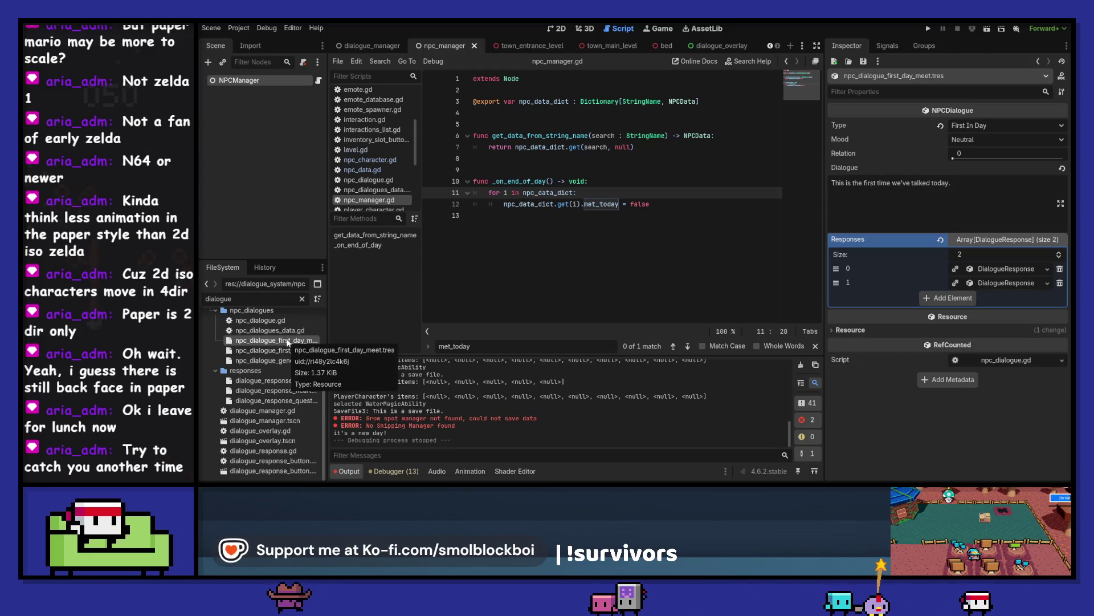
{"action": "left_click", "coordinate": [258, 82]}
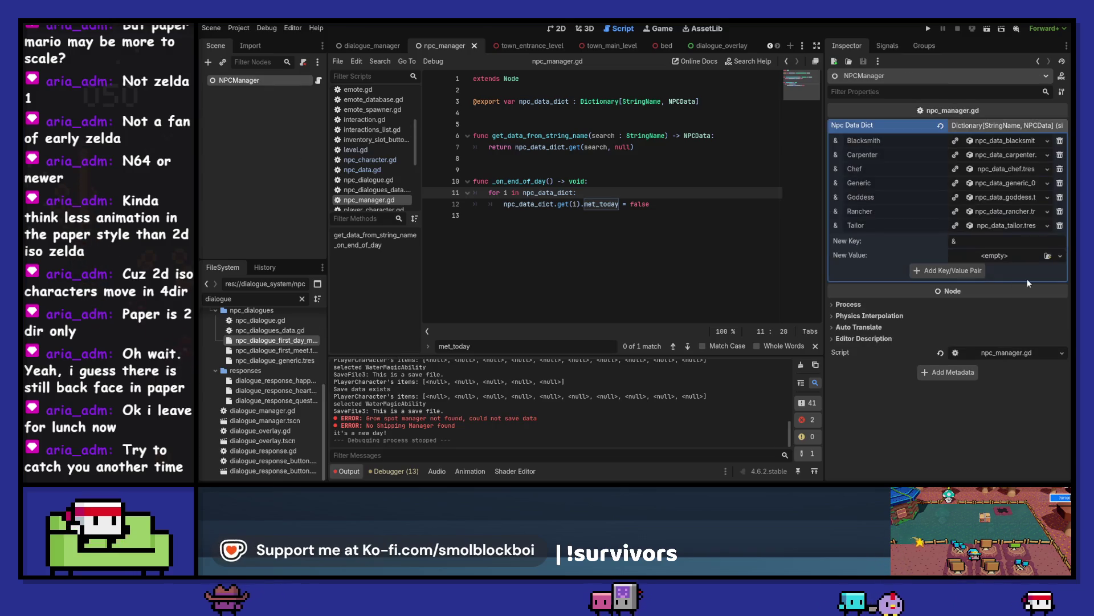
Step: Review the responses of the Tailor's third dialogue entry and save the scene
{"action": "left_click", "coordinate": [998, 226]}
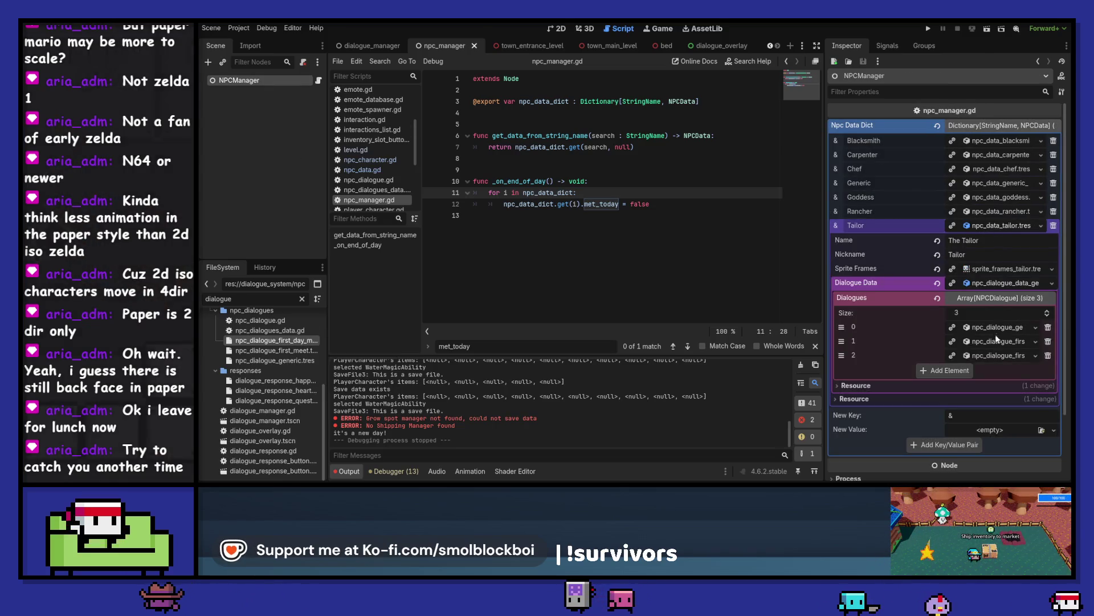
{"action": "left_click", "coordinate": [998, 355]}
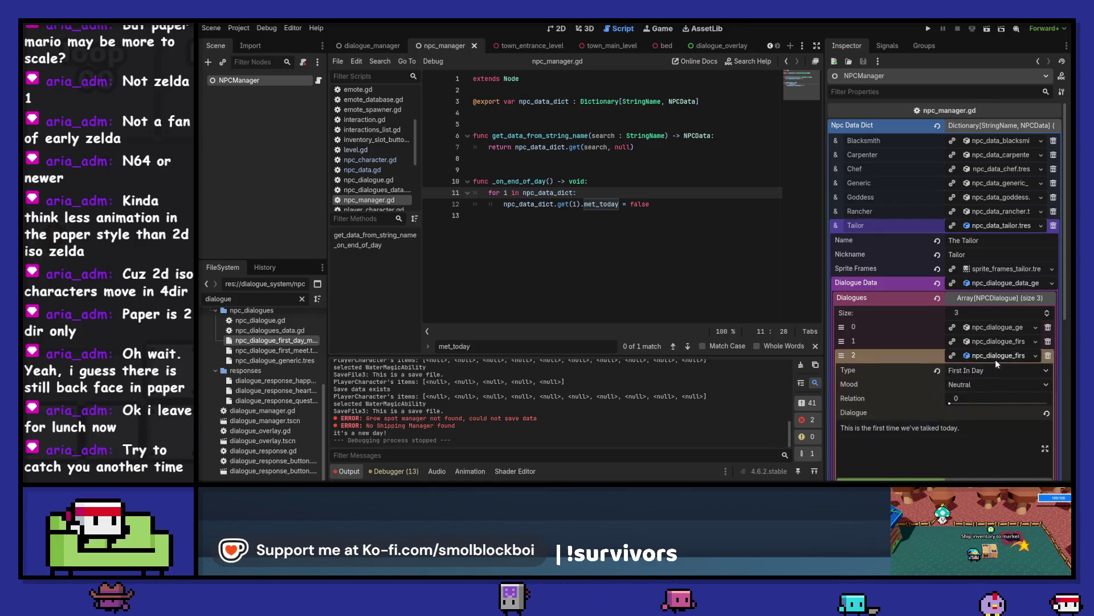
{"action": "scroll", "coordinate": [997, 359], "scroll_direction": "down", "scroll_amount": 2}
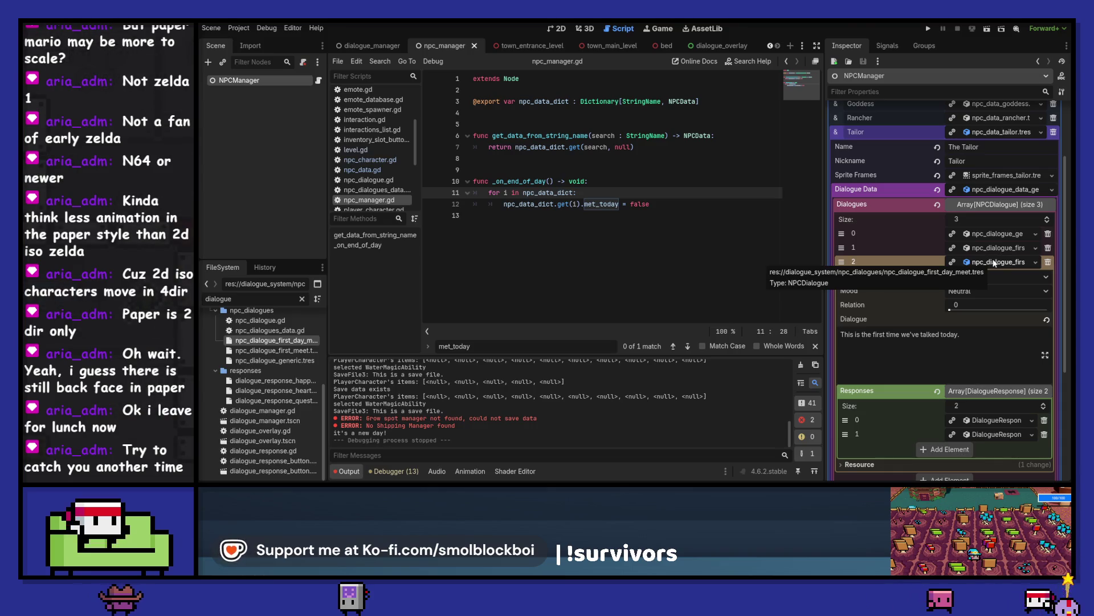
{"action": "left_click", "coordinate": [999, 425]}
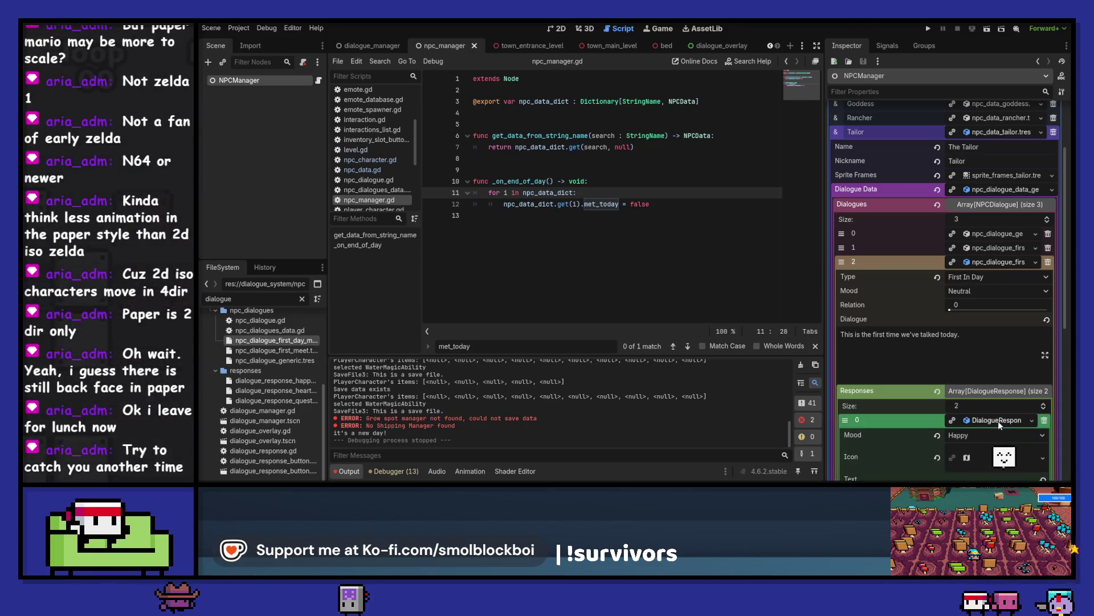
{"action": "scroll", "coordinate": [997, 399], "scroll_direction": "down", "scroll_amount": 4}
{"action": "left_click", "coordinate": [997, 377]}
{"action": "key", "text": "ctrl+s"}
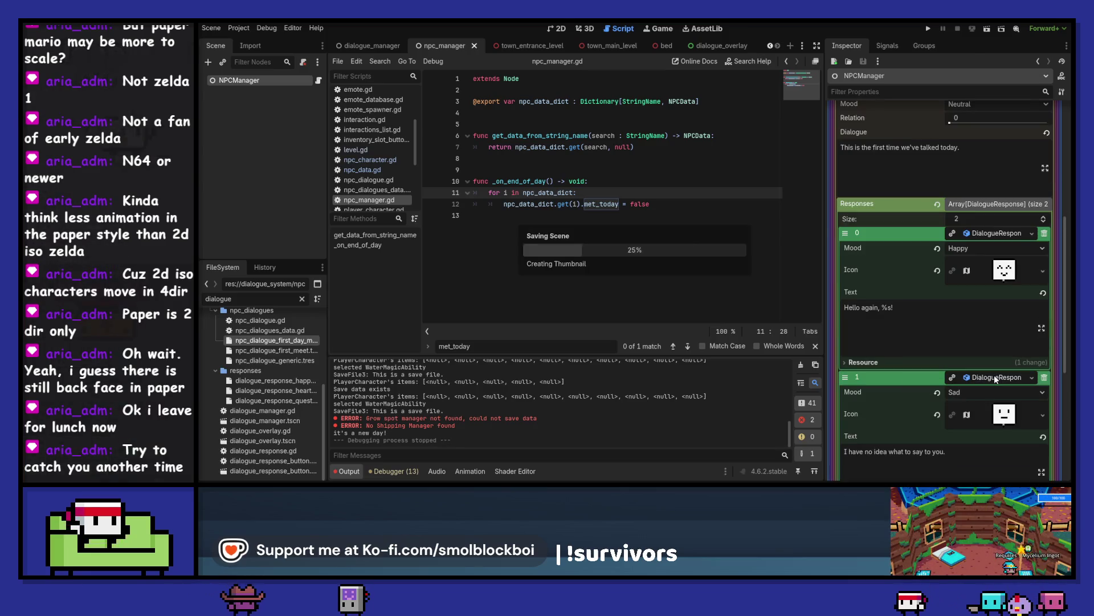
{"action": "left_click", "coordinate": [996, 377]}
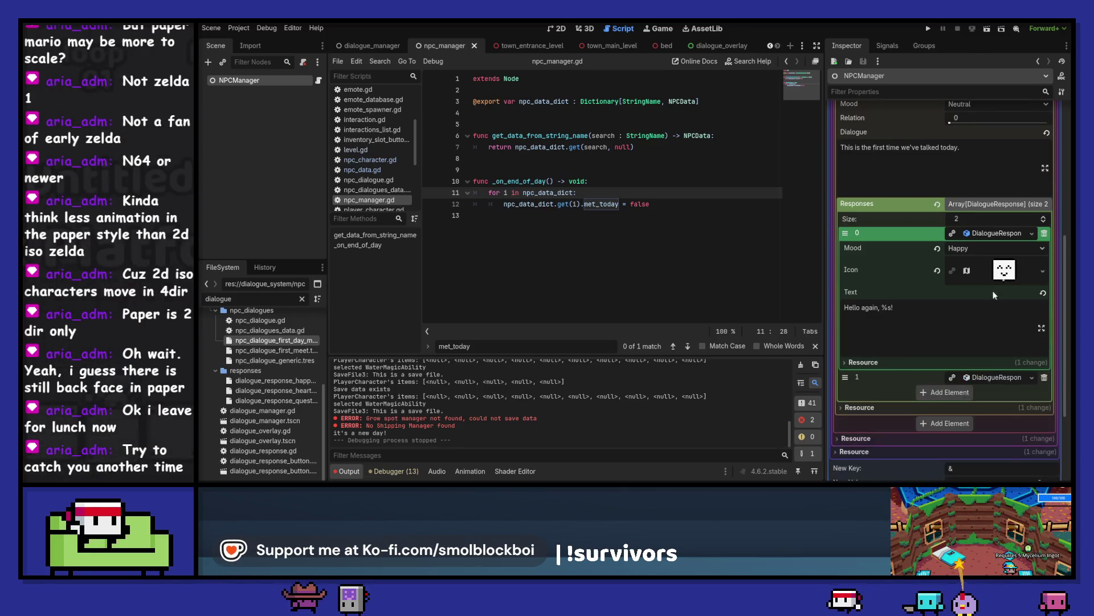
{"action": "left_click", "coordinate": [992, 233]}
{"action": "scroll", "coordinate": [989, 236], "scroll_direction": "up", "scroll_amount": 2}
{"action": "left_click", "coordinate": [994, 169]}
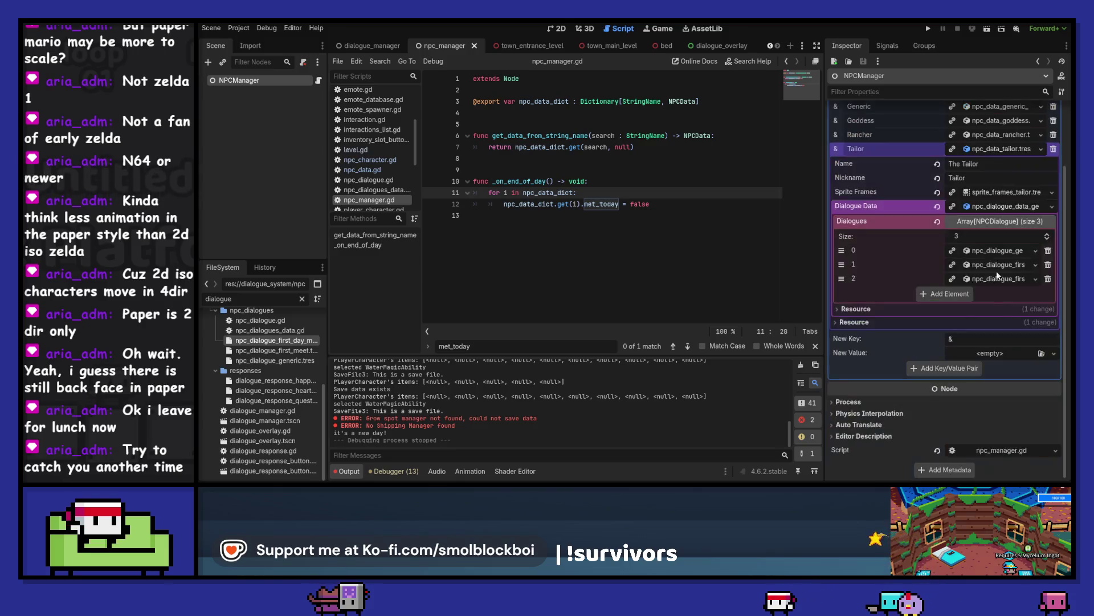
{"action": "scroll", "coordinate": [997, 285], "scroll_direction": "up", "scroll_amount": 4}
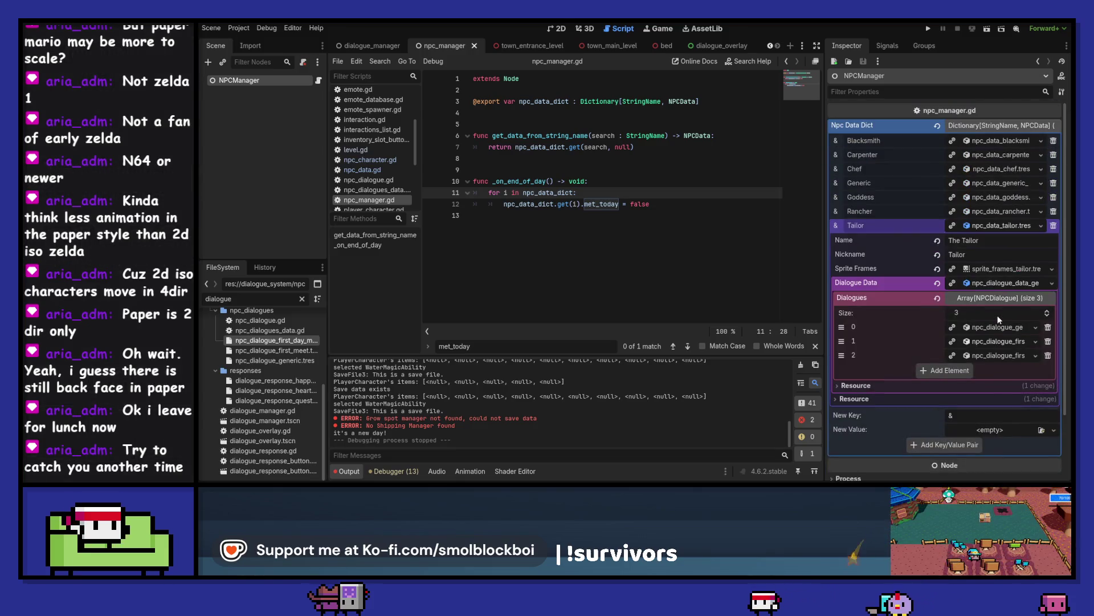
{"action": "left_click", "coordinate": [996, 228]}
Step: Check the Rancher's third dialogue entry, then run the project
{"action": "left_click", "coordinate": [998, 215]}
{"action": "left_click", "coordinate": [1004, 286]}
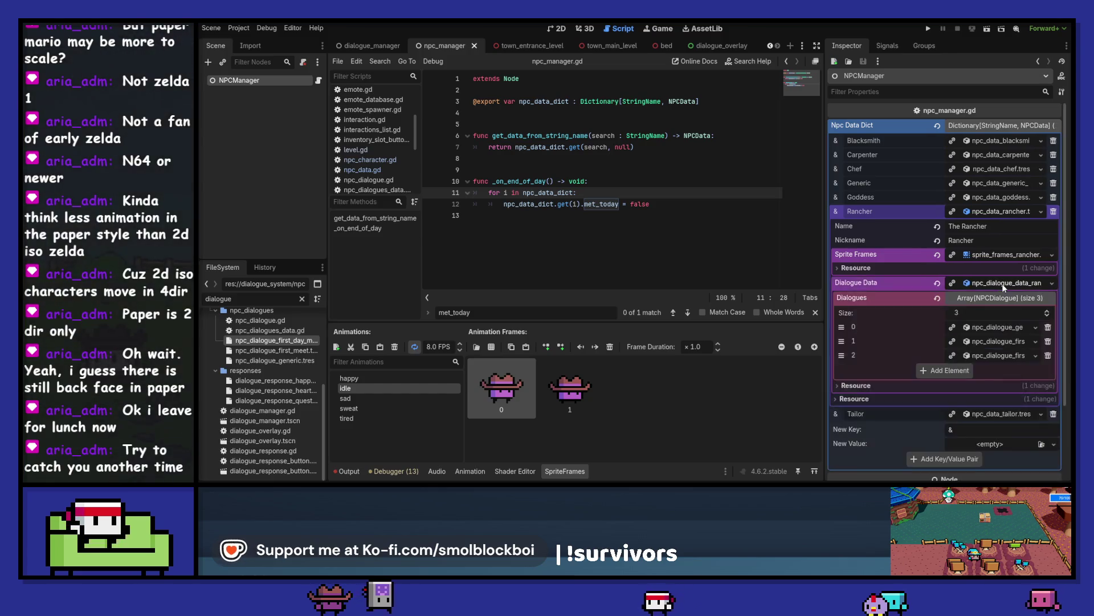
{"action": "left_click", "coordinate": [995, 355]}
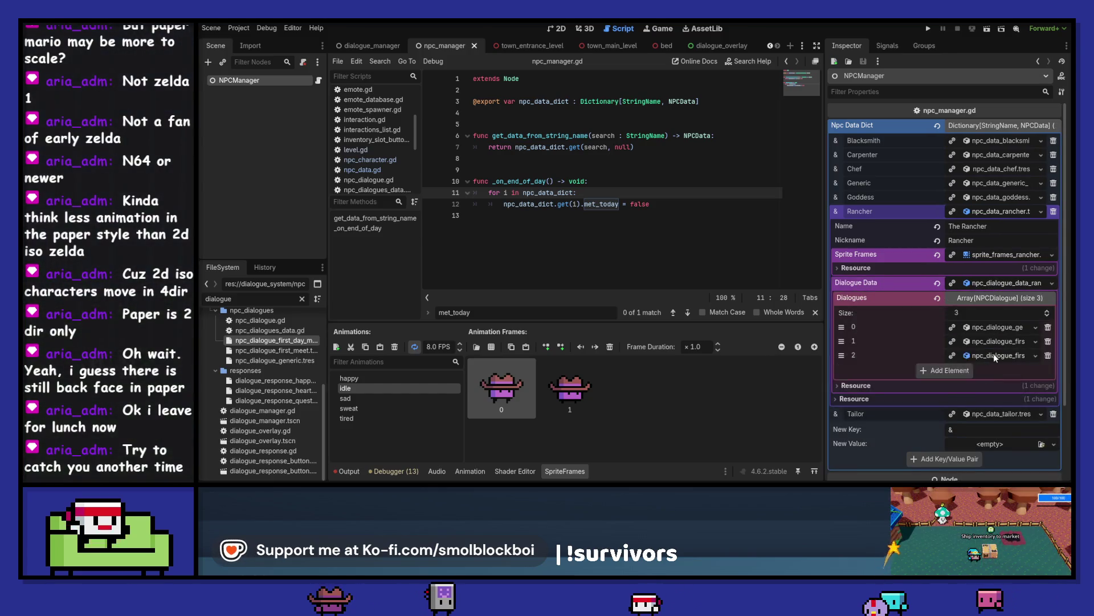
{"action": "scroll", "coordinate": [995, 357], "scroll_direction": "down", "scroll_amount": 2}
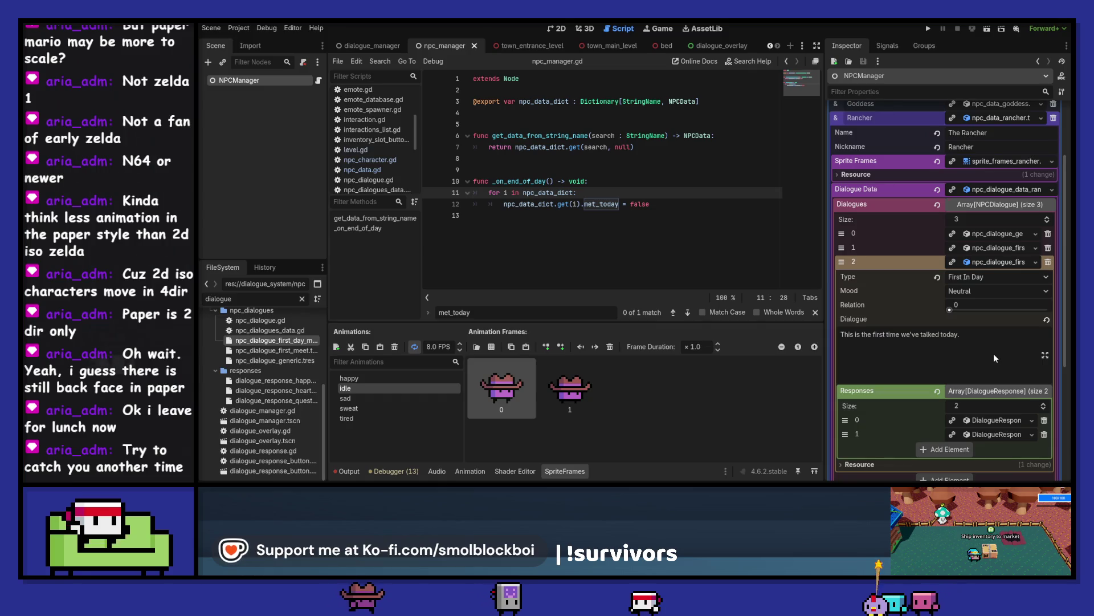
{"action": "scroll", "coordinate": [996, 358], "scroll_direction": "up", "scroll_amount": 1}
{"action": "left_click", "coordinate": [997, 308]}
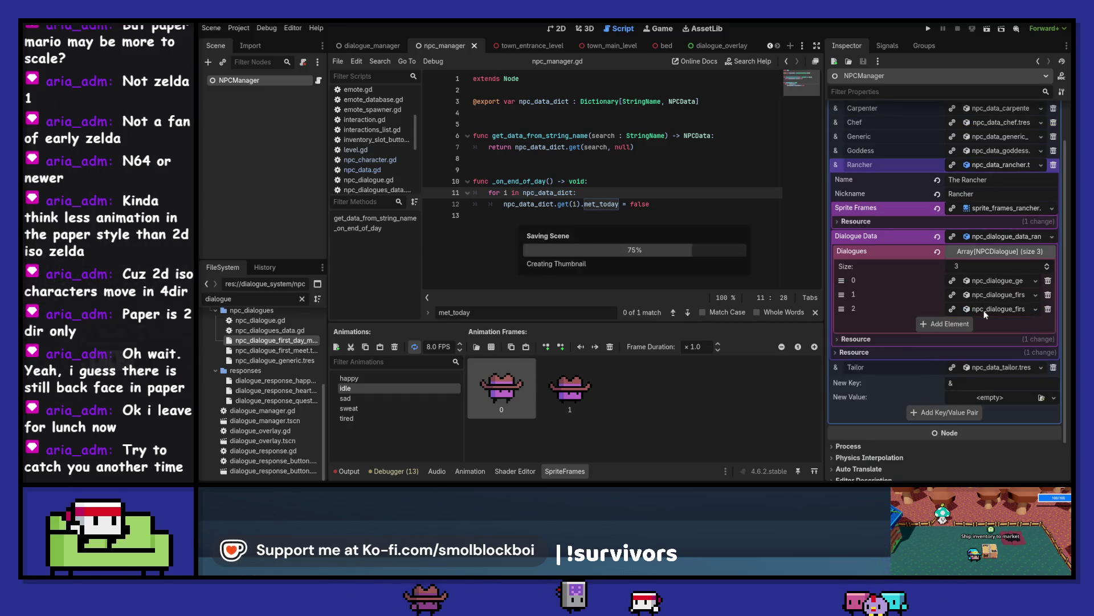
{"action": "left_click", "coordinate": [926, 27]}
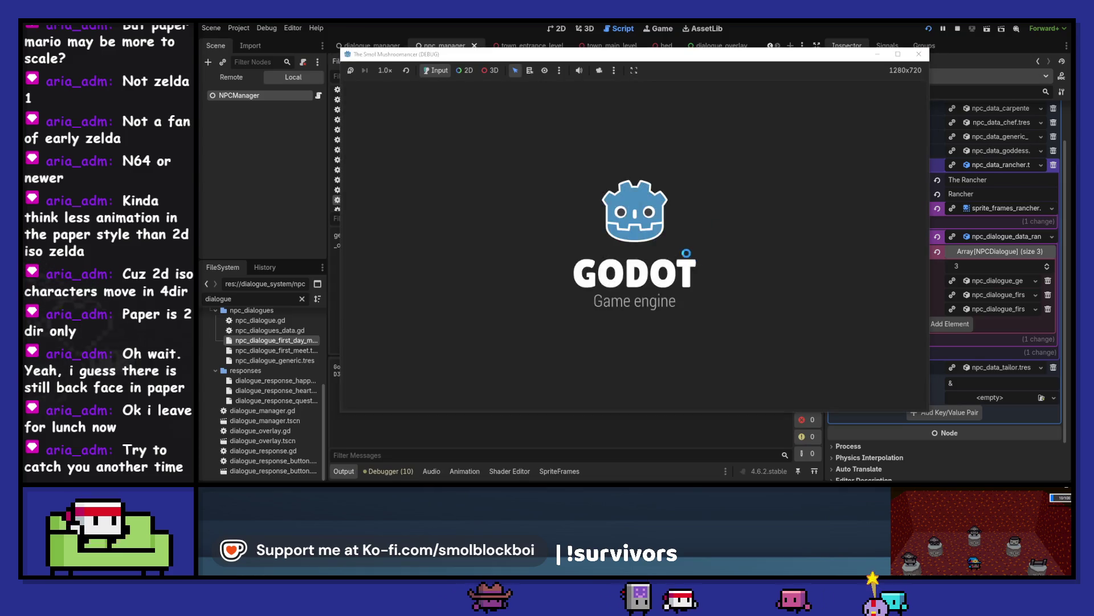
Step: Start the game, reply to the Tailor twice, end the day at the bed, then stop the test
{"action": "left_click", "coordinate": [682, 273]}
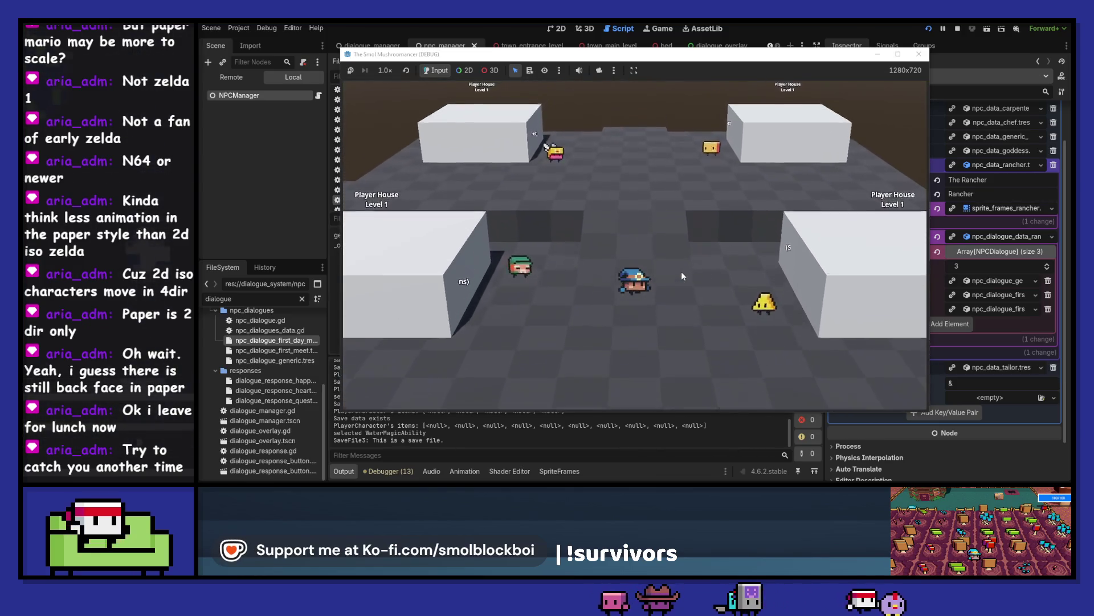
{"action": "left_click", "coordinate": [666, 197]}
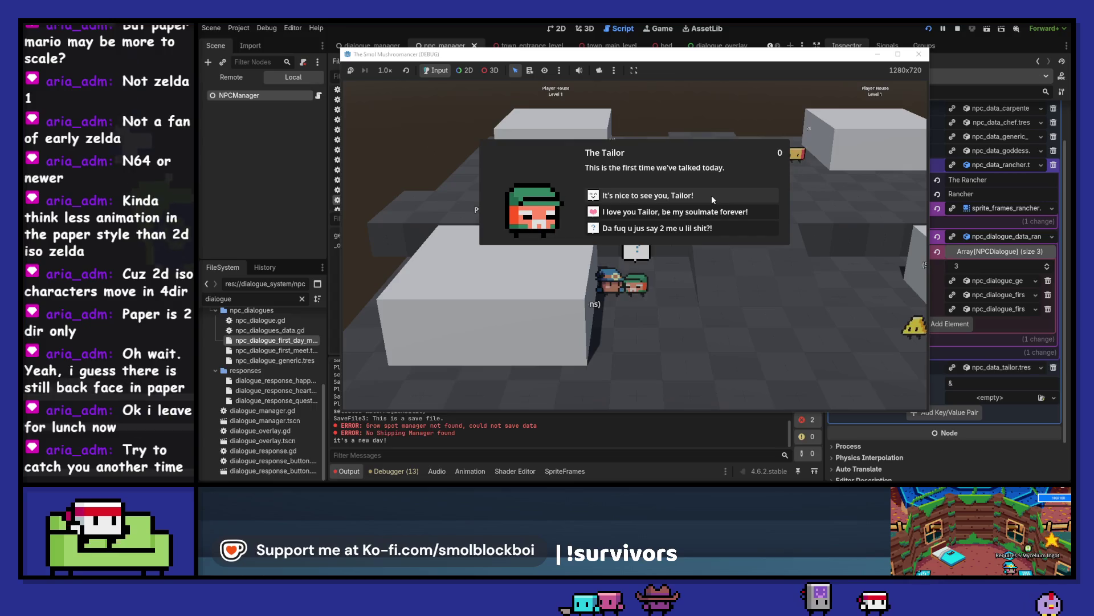
{"action": "left_click", "coordinate": [711, 196]}
{"action": "left_click", "coordinate": [713, 213]}
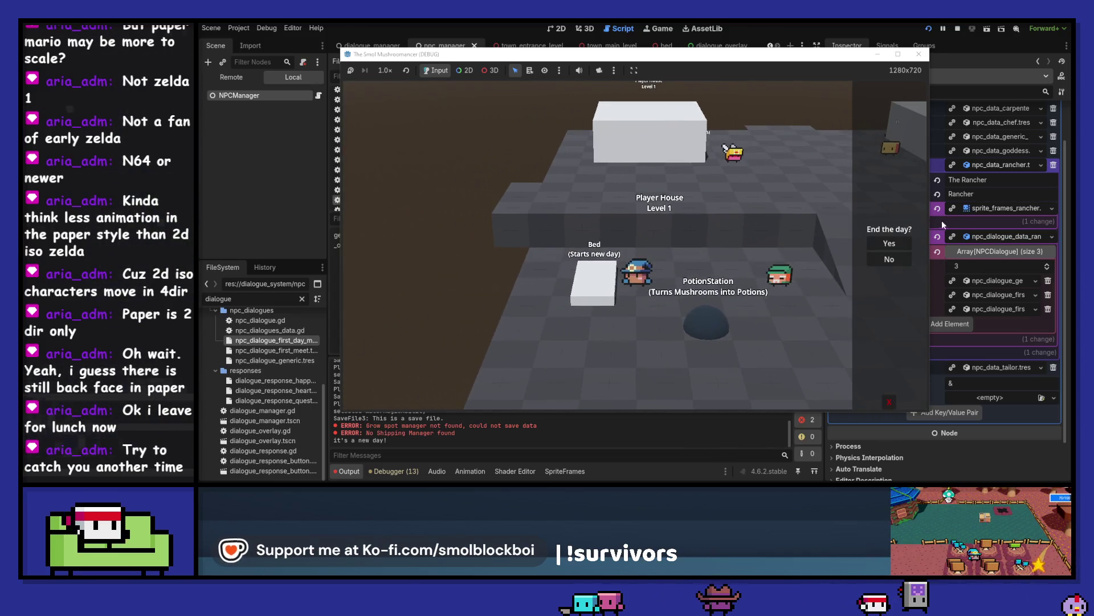
{"action": "left_click", "coordinate": [901, 241]}
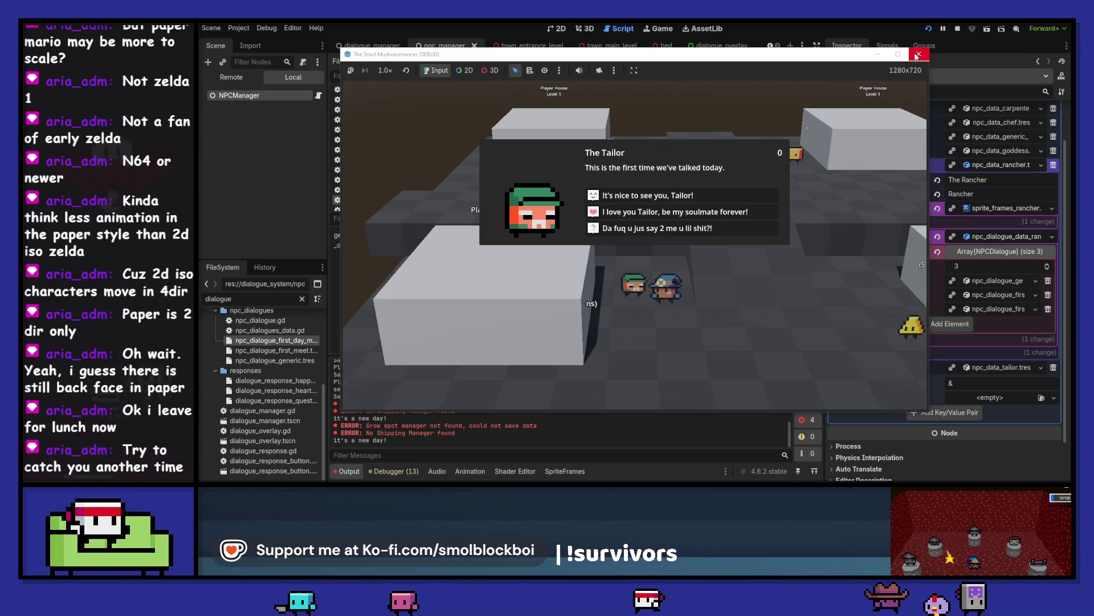
{"action": "left_click", "coordinate": [917, 55]}
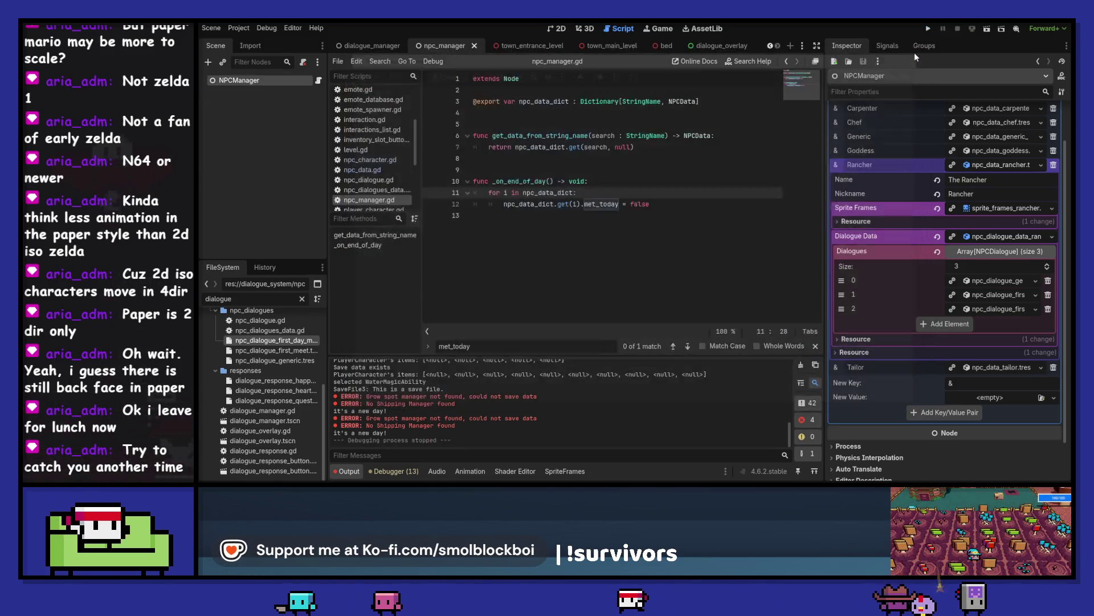
Step: Collapse the Rancher's data, expand the Tailor's dialogue data, and run the game again
{"action": "left_click", "coordinate": [997, 164]}
{"action": "left_click", "coordinate": [998, 212]}
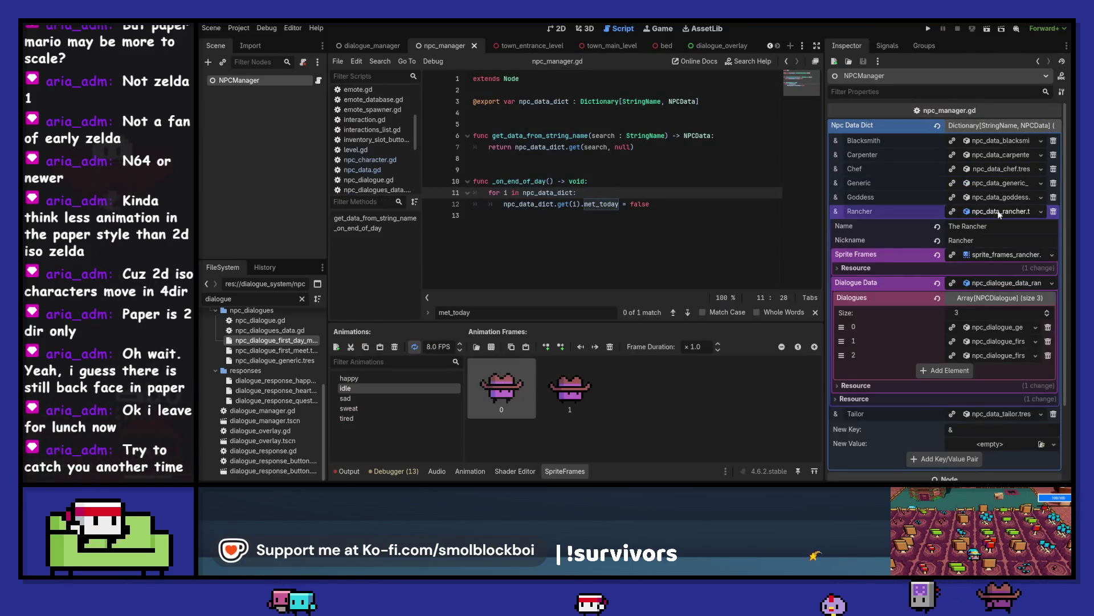
{"action": "left_click", "coordinate": [997, 283]}
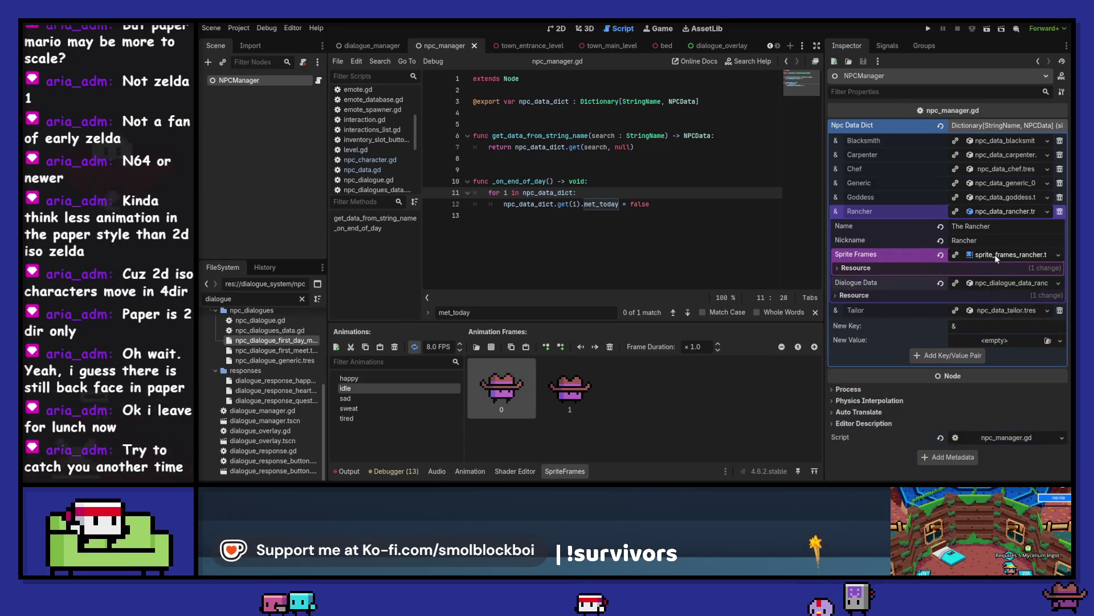
{"action": "left_click", "coordinate": [999, 212]}
{"action": "left_click", "coordinate": [994, 230]}
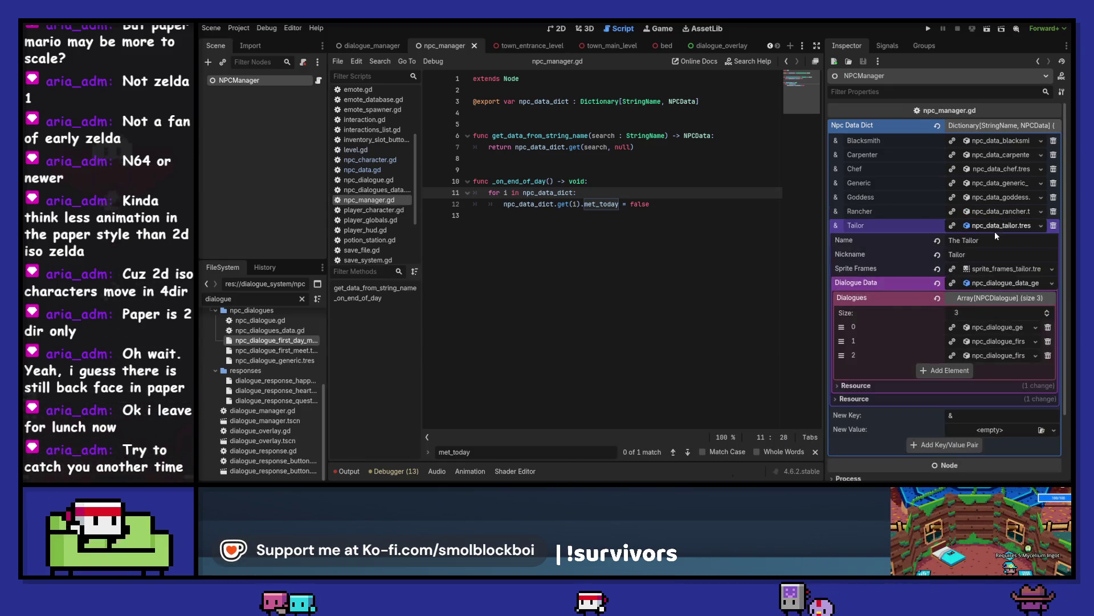
{"action": "left_click", "coordinate": [995, 284]}
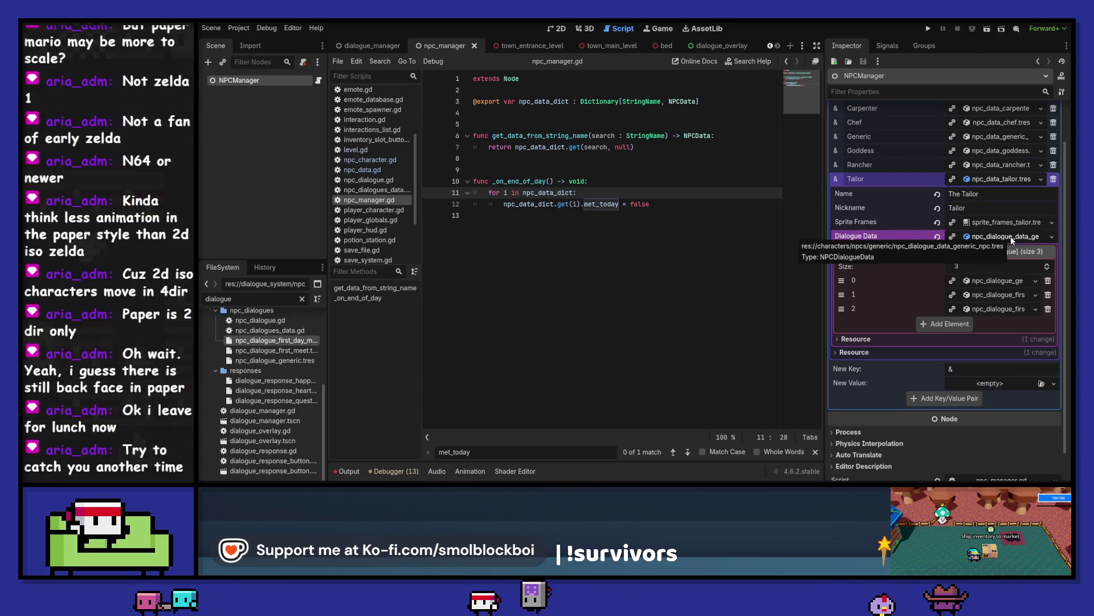
{"action": "left_click", "coordinate": [929, 30]}
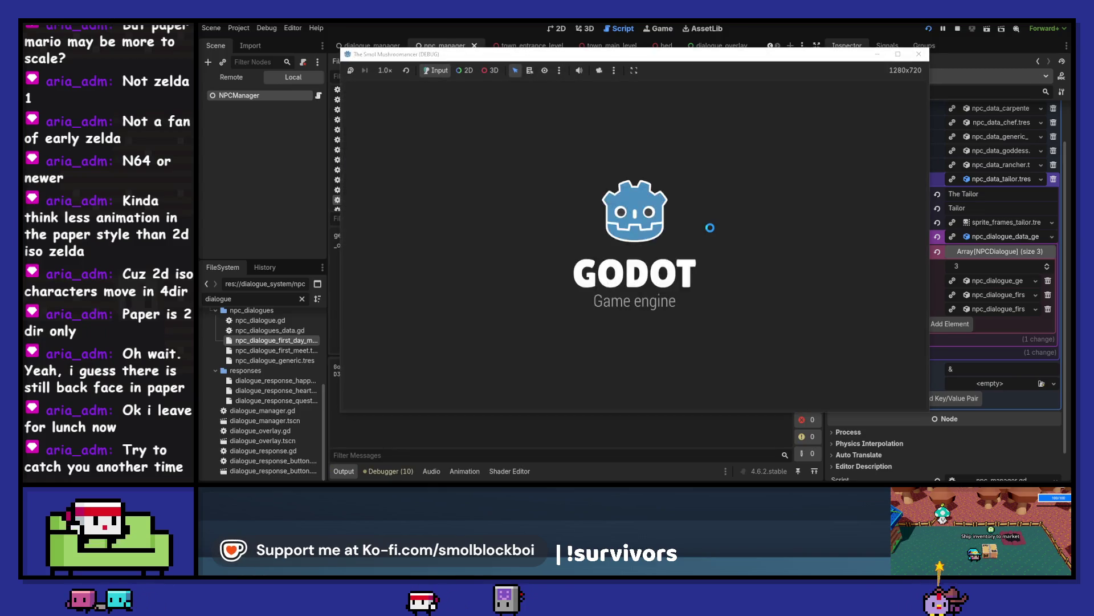
Step: Start the game, answer Kyle, walk into the archway room and talk to him again, then stop
{"action": "left_click", "coordinate": [665, 245]}
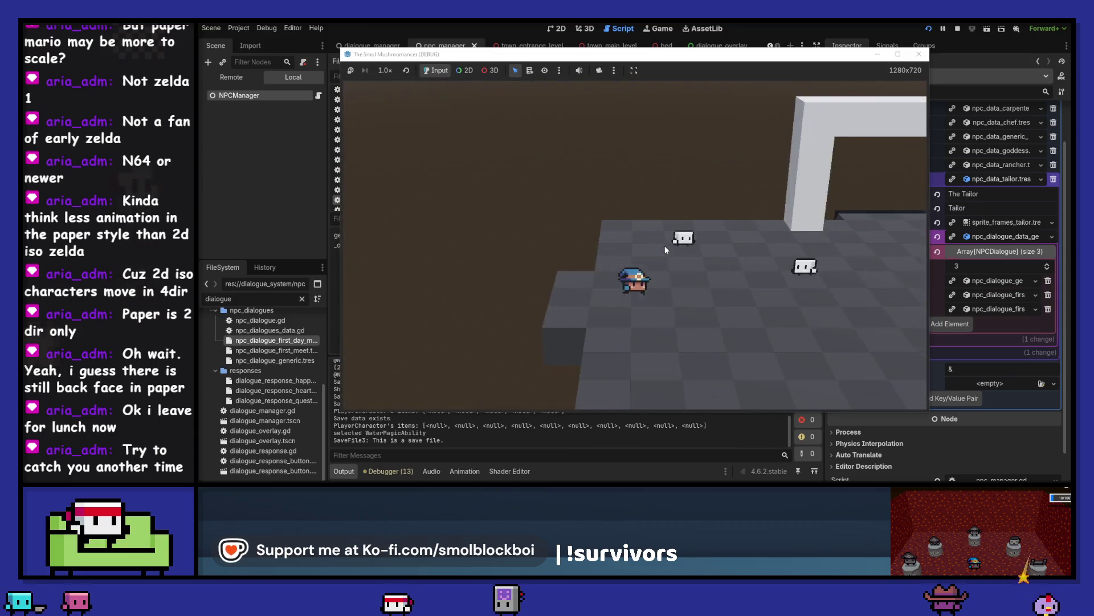
{"action": "left_click", "coordinate": [655, 196]}
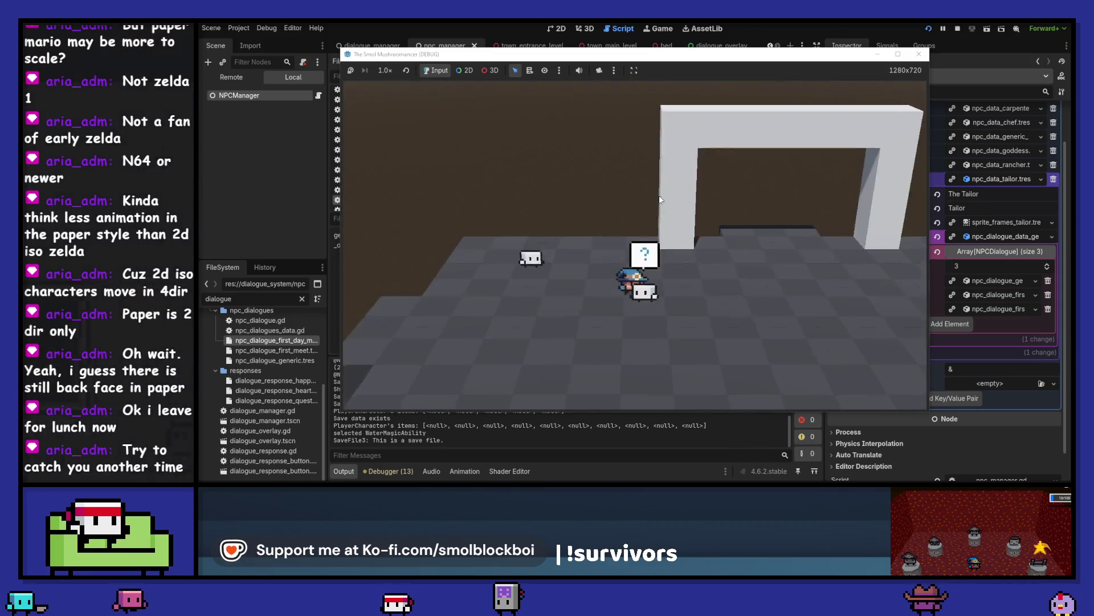
{"action": "left_click", "coordinate": [659, 198]}
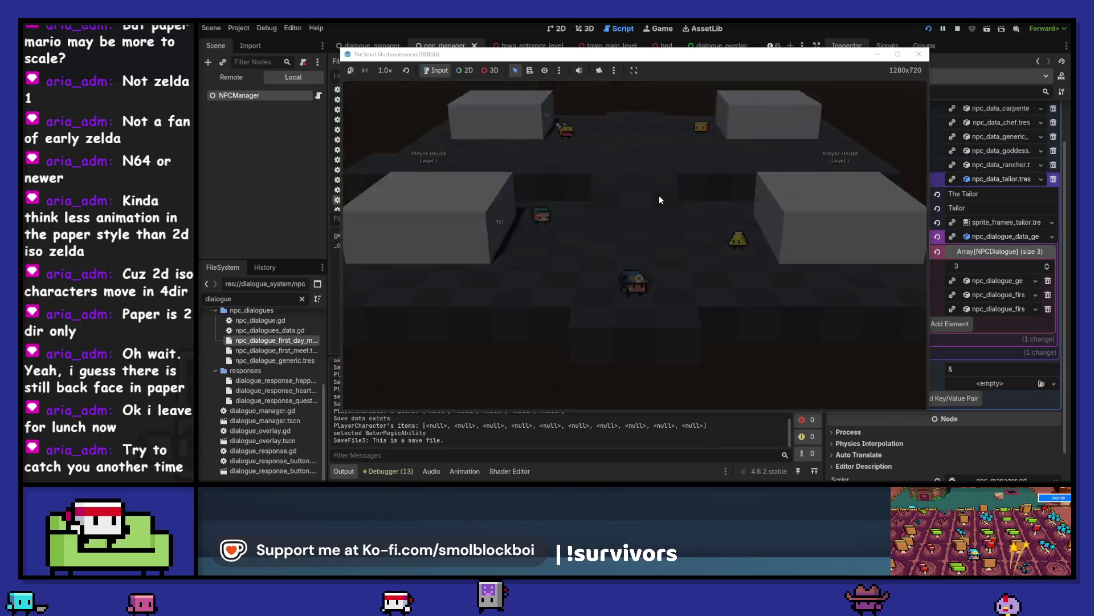
{"action": "key", "text": "a"}
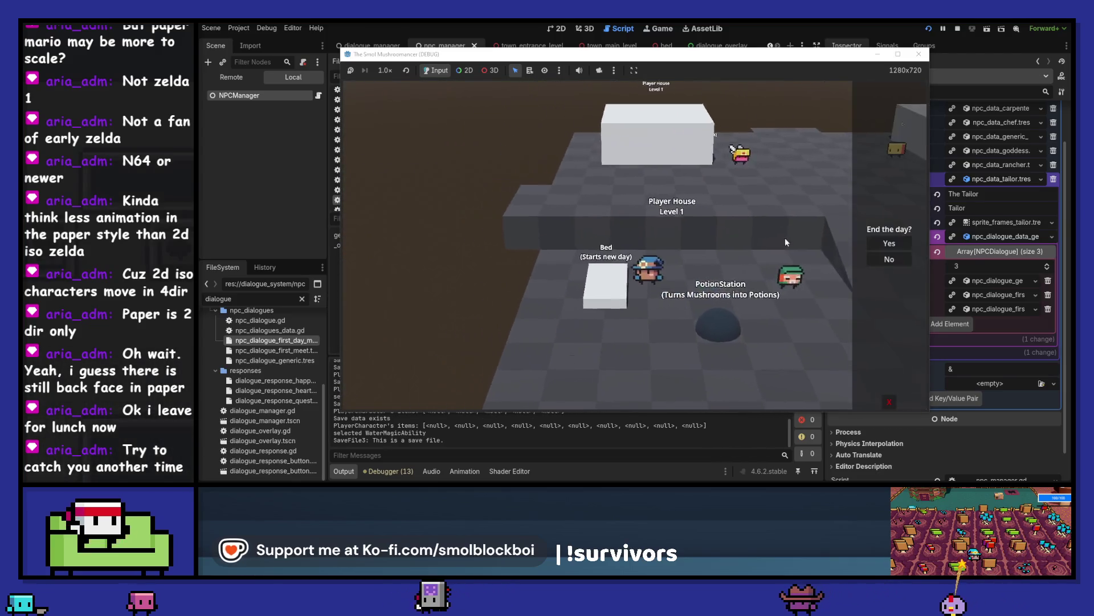
{"action": "key", "text": "w"}
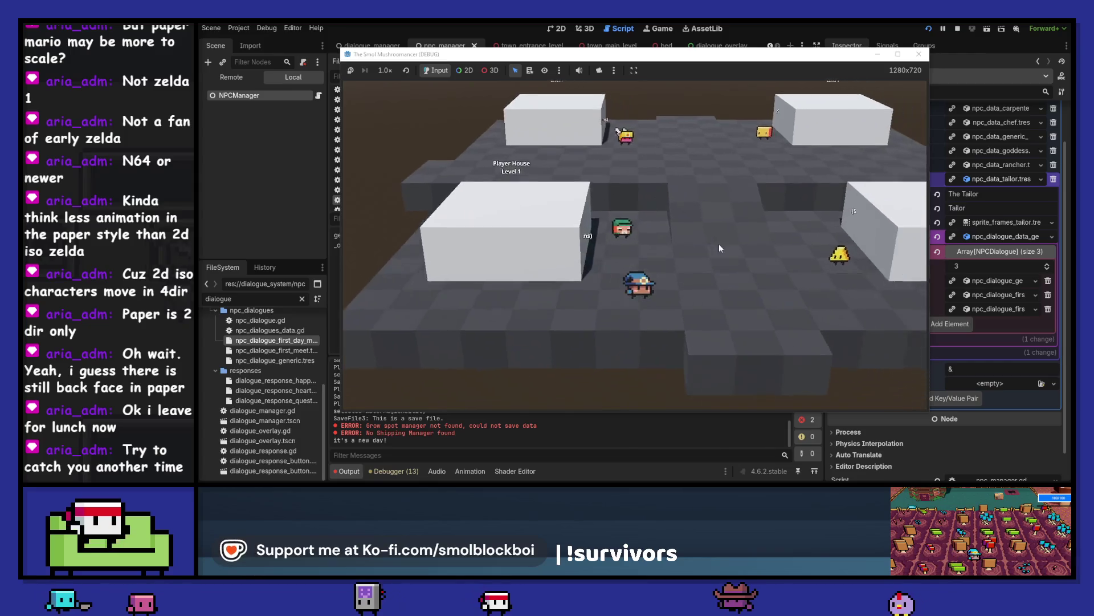
{"action": "key", "text": "e"}
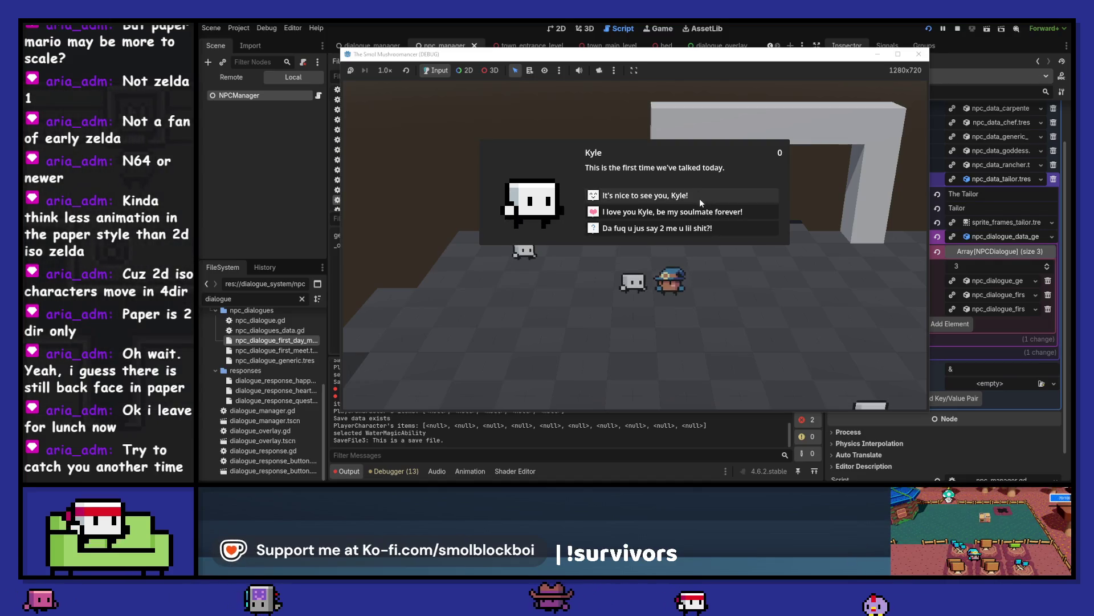
{"action": "left_click", "coordinate": [919, 56]}
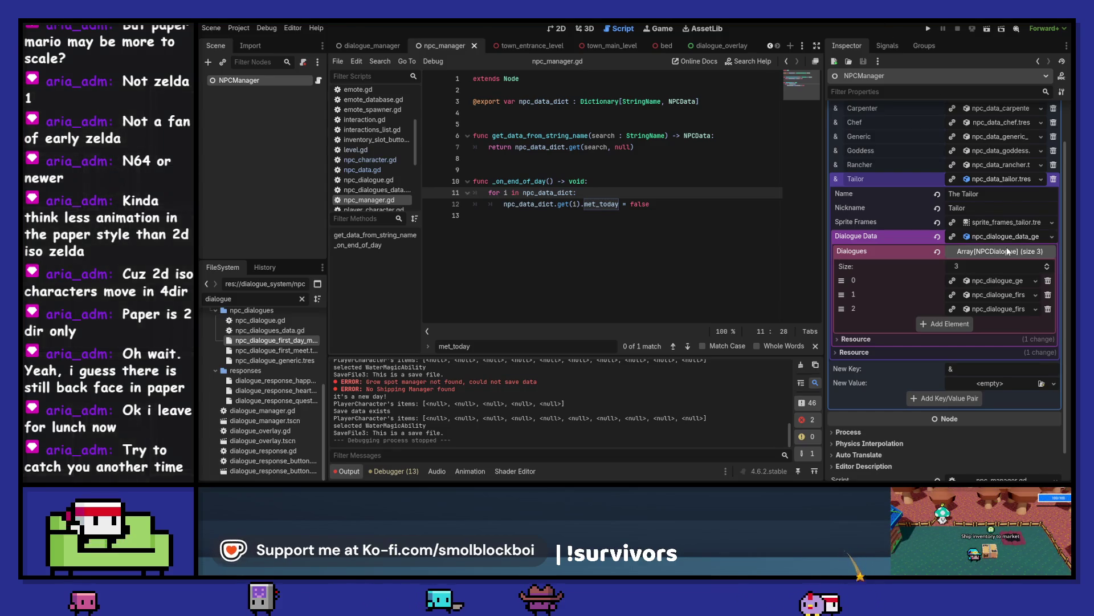
Step: Inspect the Tailor's Generic, First Greet and First In Day dialogue entries, then switch to the bed scene
{"action": "left_click", "coordinate": [1004, 311]}
{"action": "scroll", "coordinate": [1003, 311], "scroll_direction": "down", "scroll_amount": 2}
{"action": "left_click", "coordinate": [995, 181]}
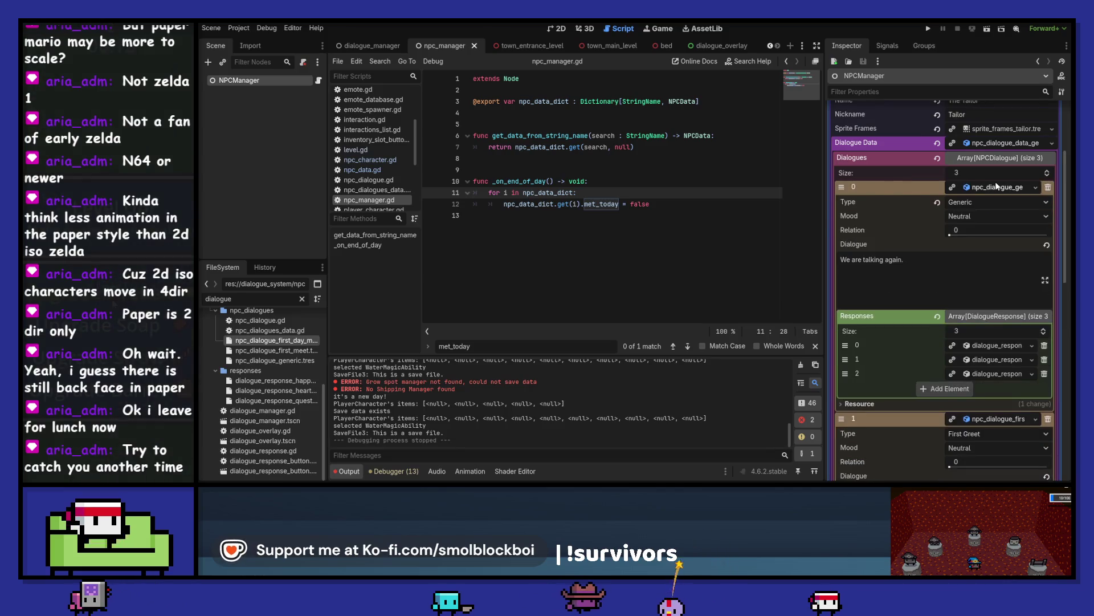
{"action": "left_click", "coordinate": [997, 186]}
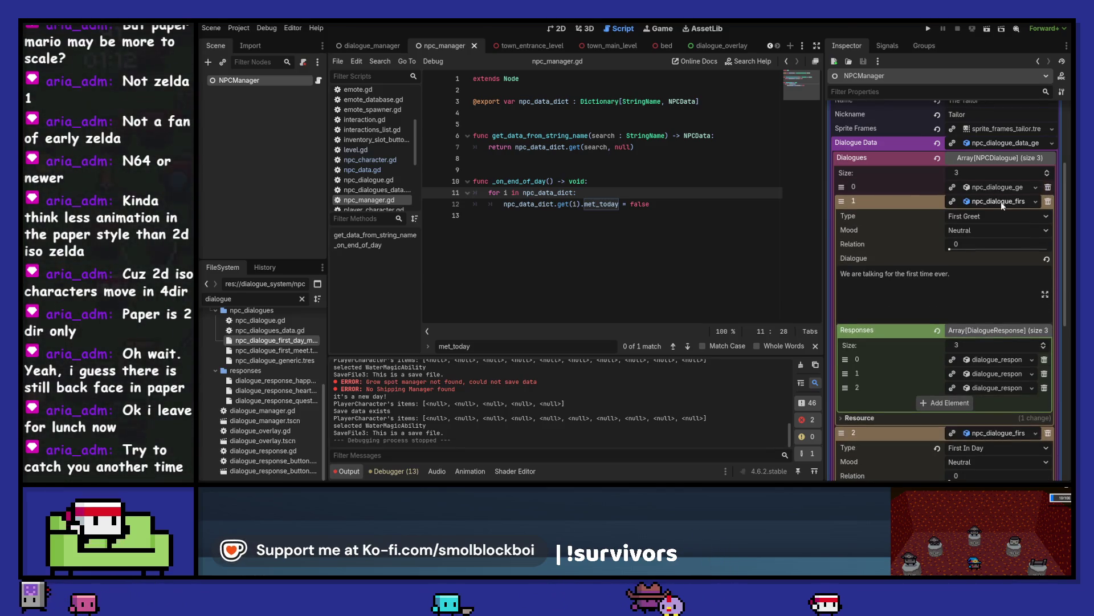
{"action": "left_click", "coordinate": [1001, 200]}
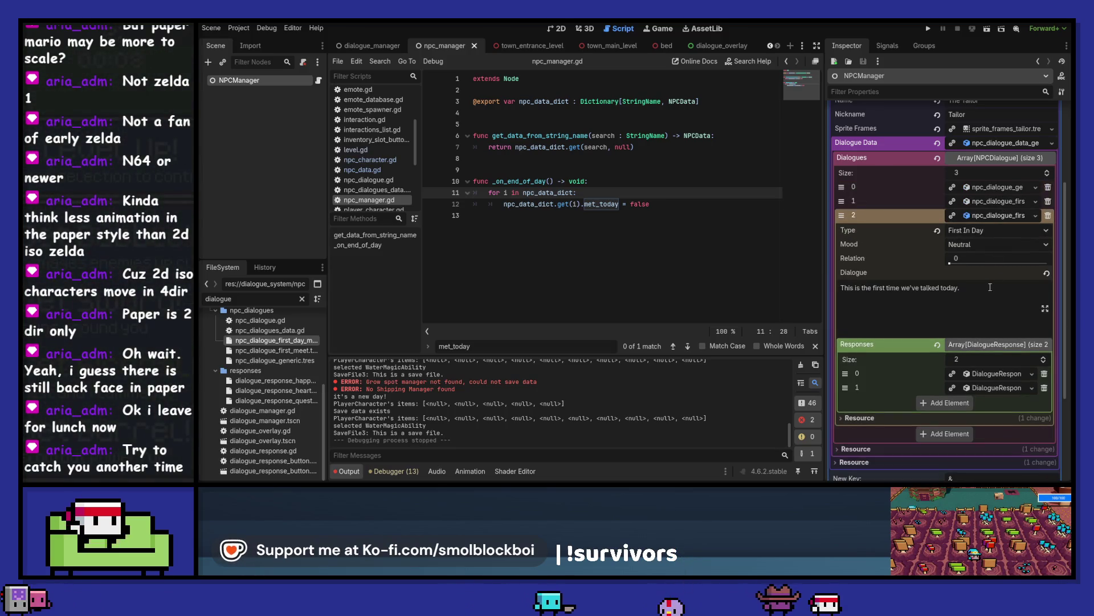
{"action": "scroll", "coordinate": [990, 286], "scroll_direction": "down", "scroll_amount": 2}
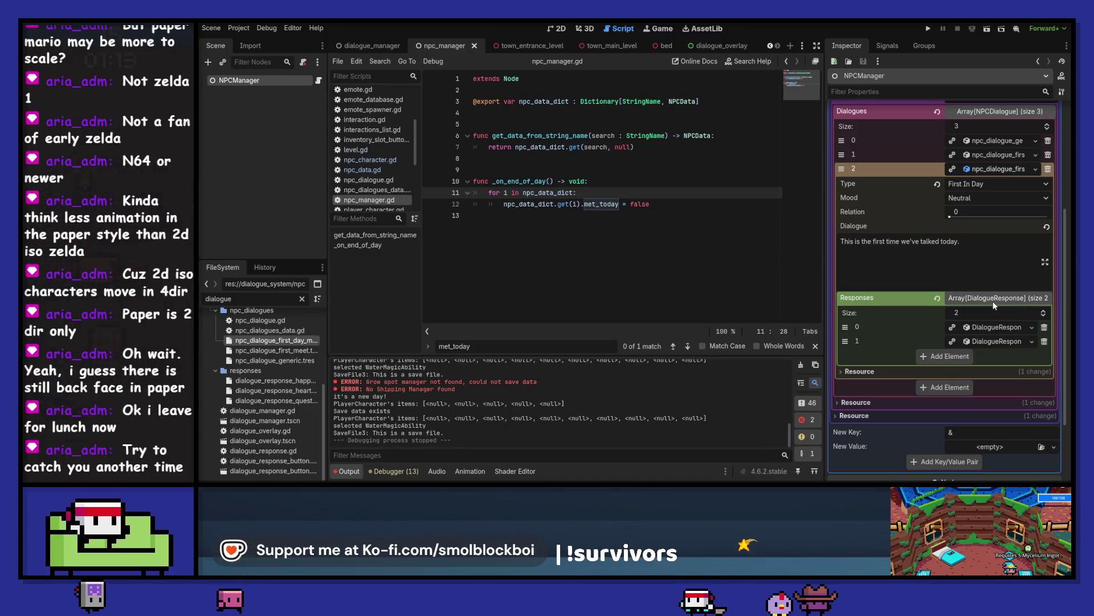
{"action": "left_click", "coordinate": [623, 46]}
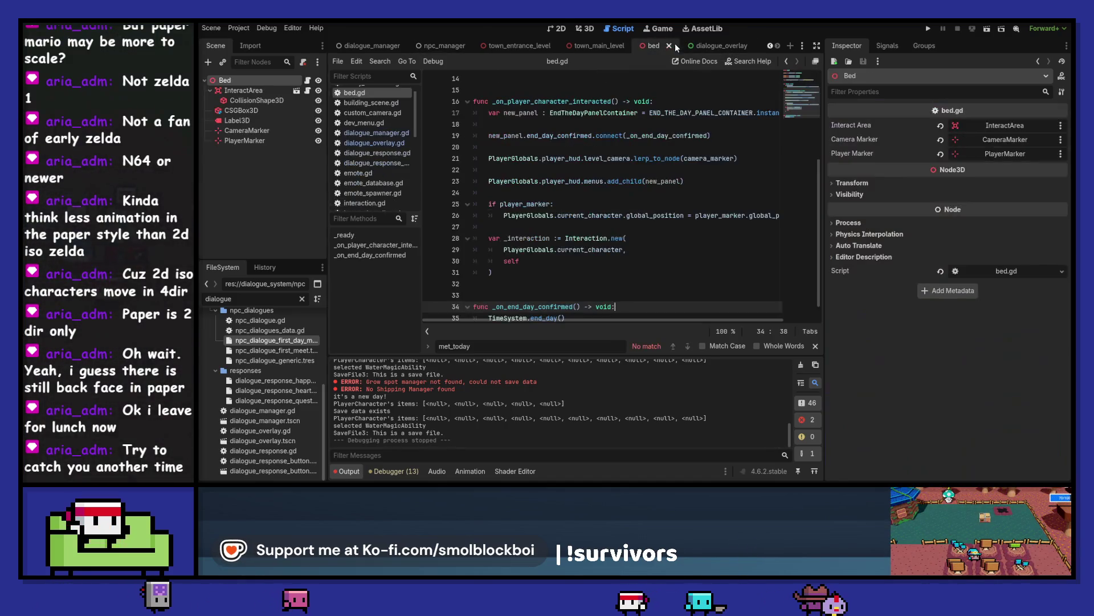
Step: Close the bed and town level scenes and insert a blank line after clear_responses()
{"action": "left_click", "coordinate": [633, 45]}
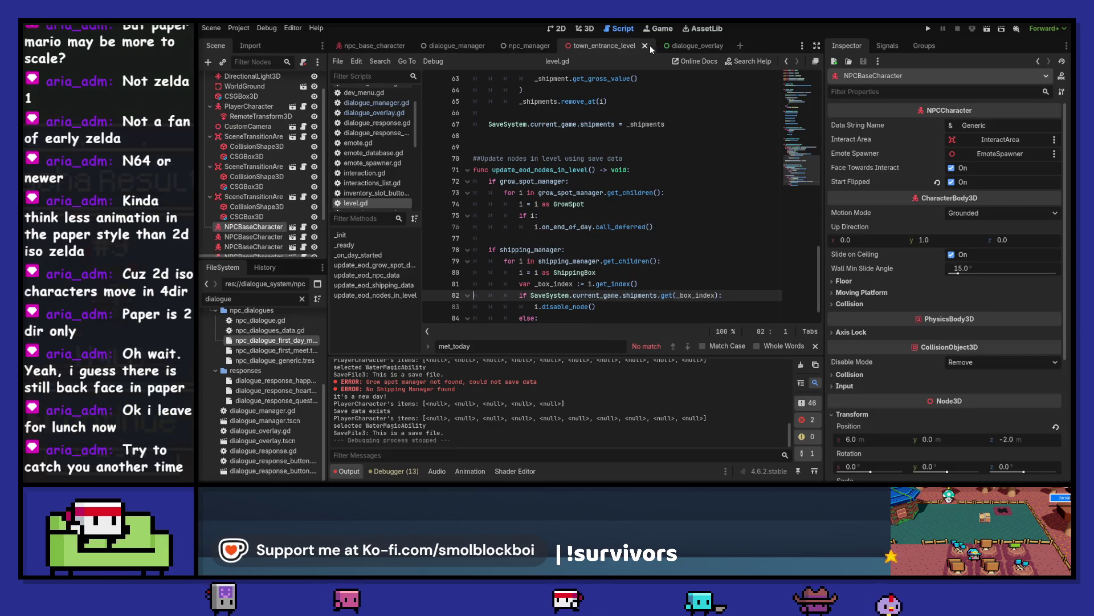
{"action": "left_click", "coordinate": [651, 46]}
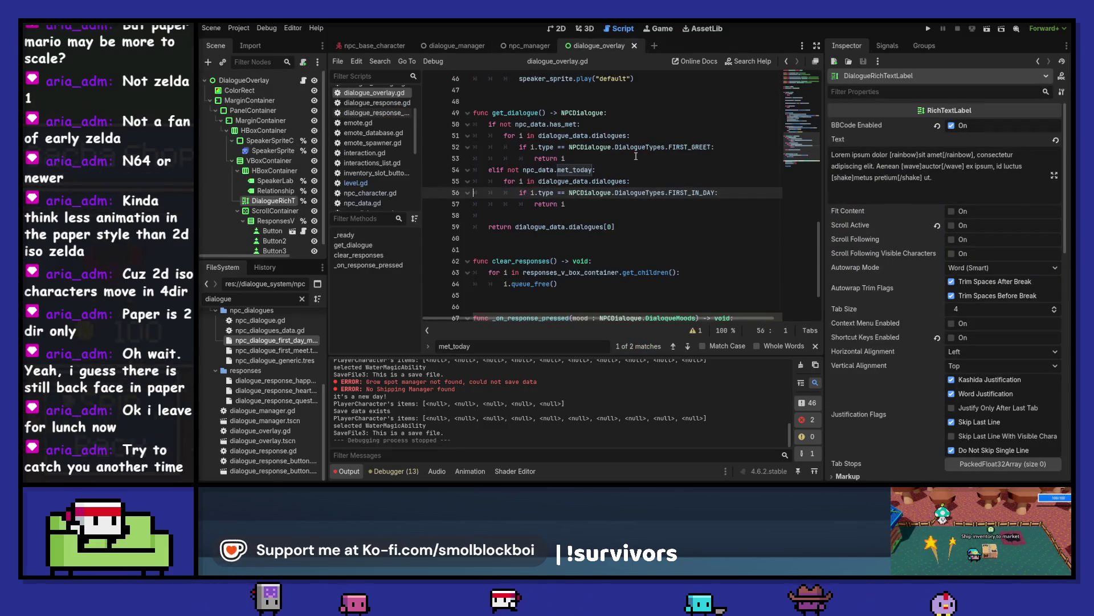
{"action": "scroll", "coordinate": [635, 155], "scroll_direction": "up", "scroll_amount": 6}
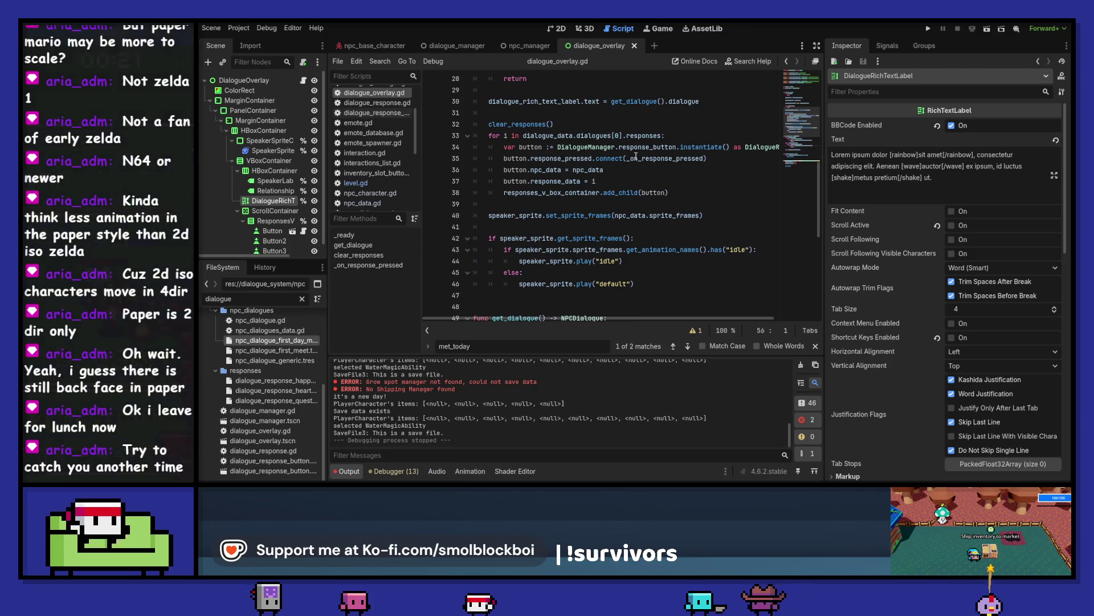
{"action": "scroll", "coordinate": [635, 155], "scroll_direction": "up", "scroll_amount": 1}
{"action": "left_click", "coordinate": [578, 160]}
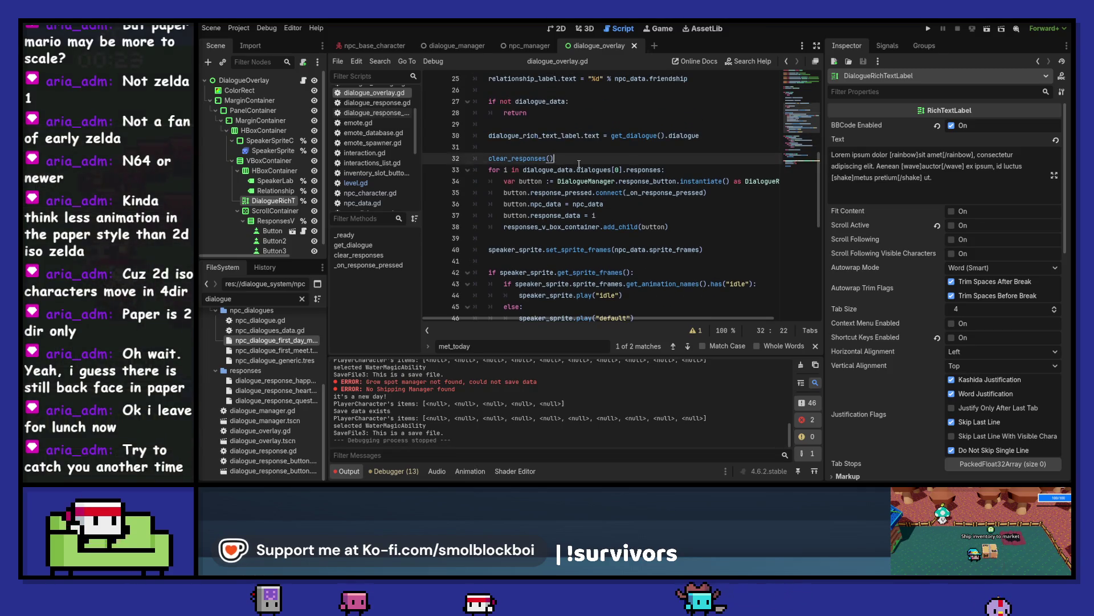
{"action": "key", "text": "Return"}
{"action": "scroll", "coordinate": [578, 164], "scroll_direction": "down", "scroll_amount": 8}
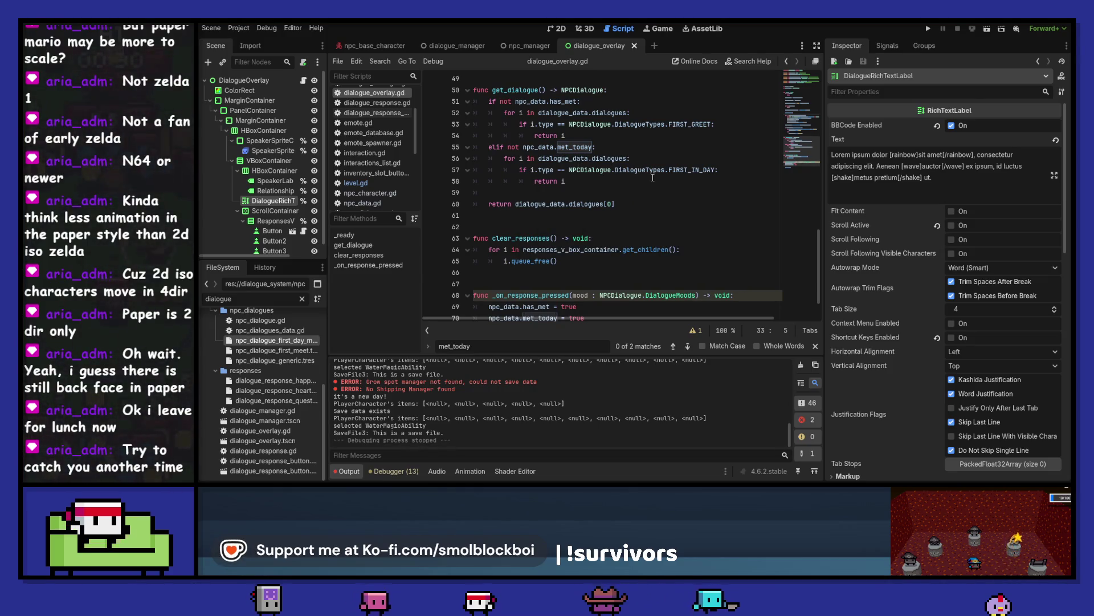
{"action": "scroll", "coordinate": [652, 177], "scroll_direction": "up", "scroll_amount": 8}
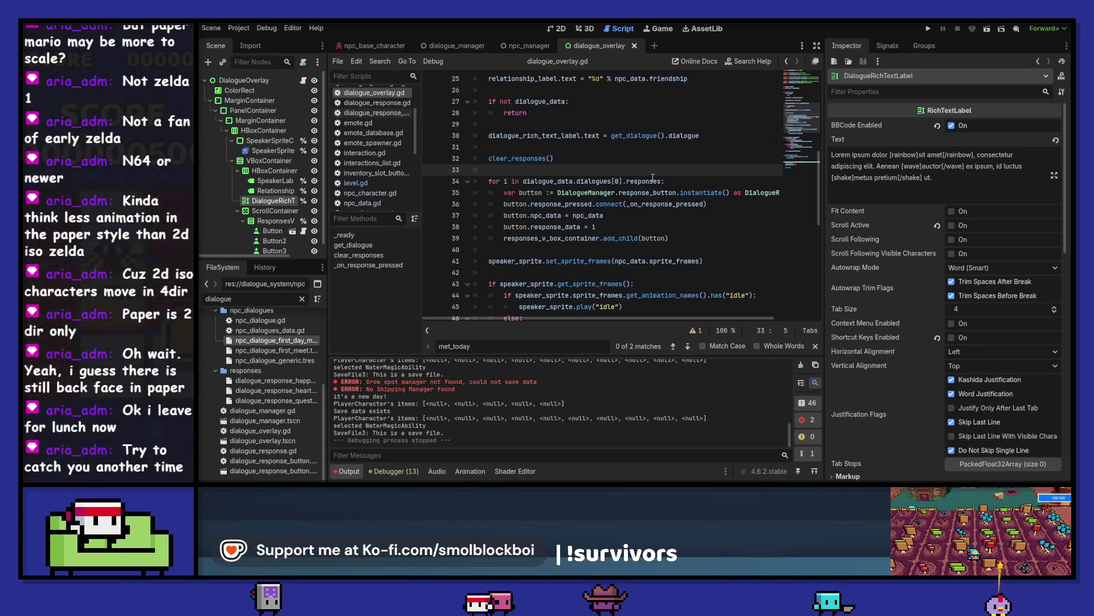
Step: Add print(i.text) below line 39 of dialogue_overlay.gd and run the game
{"action": "left_click", "coordinate": [697, 239]}
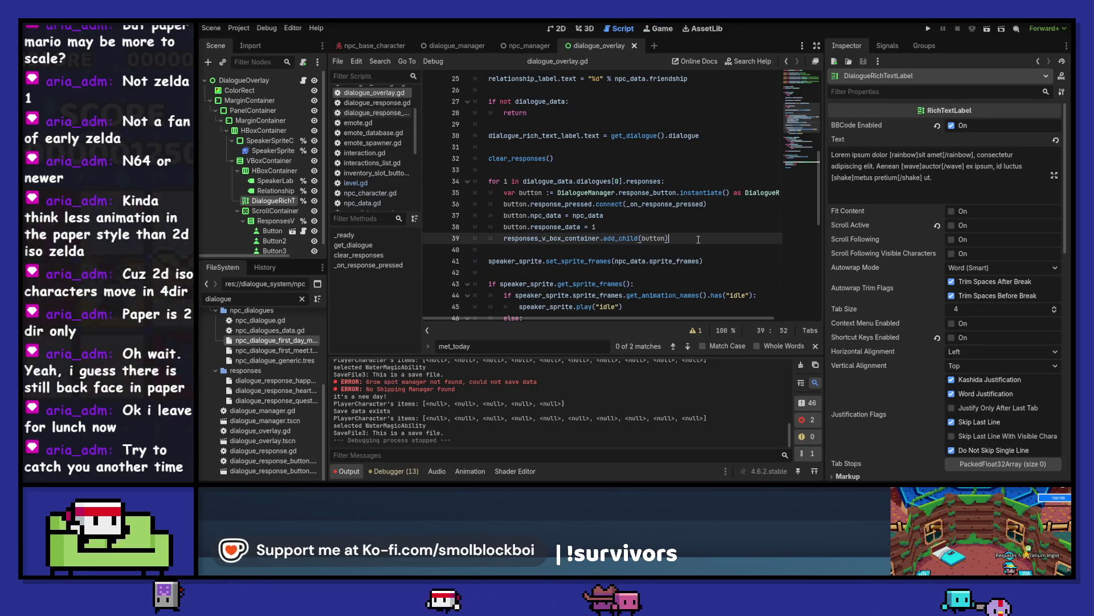
{"action": "key", "text": "Return"}
{"action": "key", "text": "Return"}
{"action": "type", "text": "pr"}
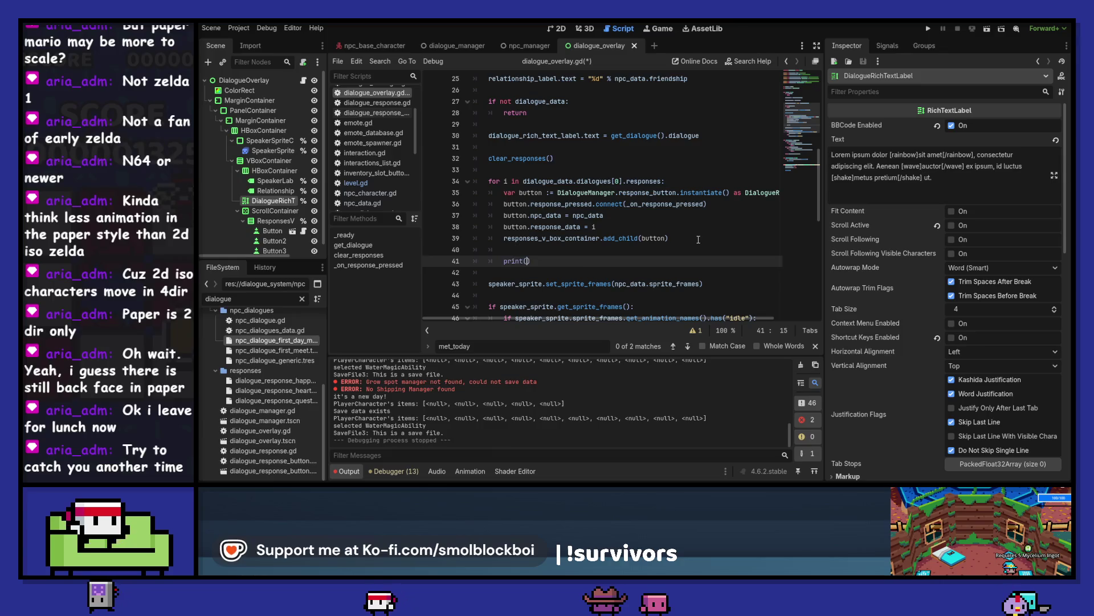
{"action": "type", "text": "int(i."}
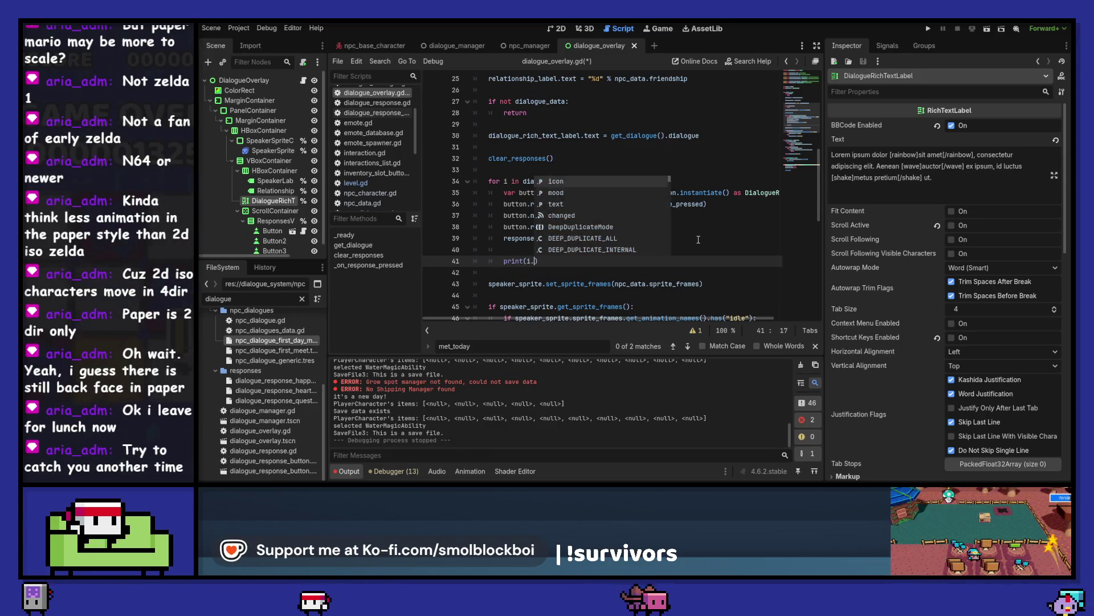
{"action": "key", "text": "Down"}
{"action": "key", "text": "Return"}
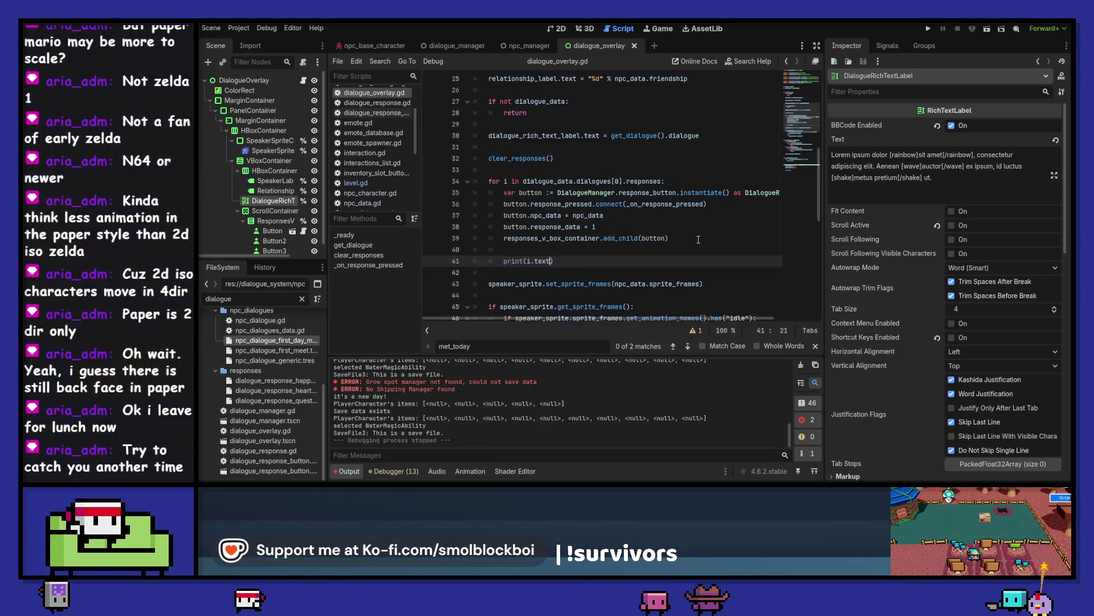
{"action": "key", "text": "F5"}
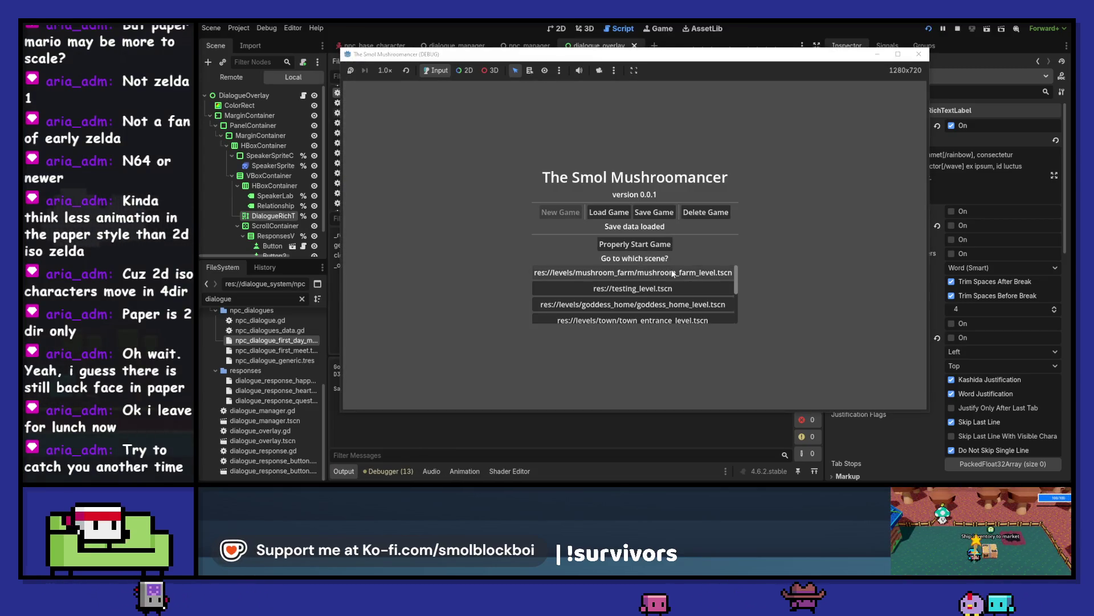
Step: Start the game, answer the Tailor with 'It's nice to see you', then stop with F8
{"action": "left_click", "coordinate": [672, 273]}
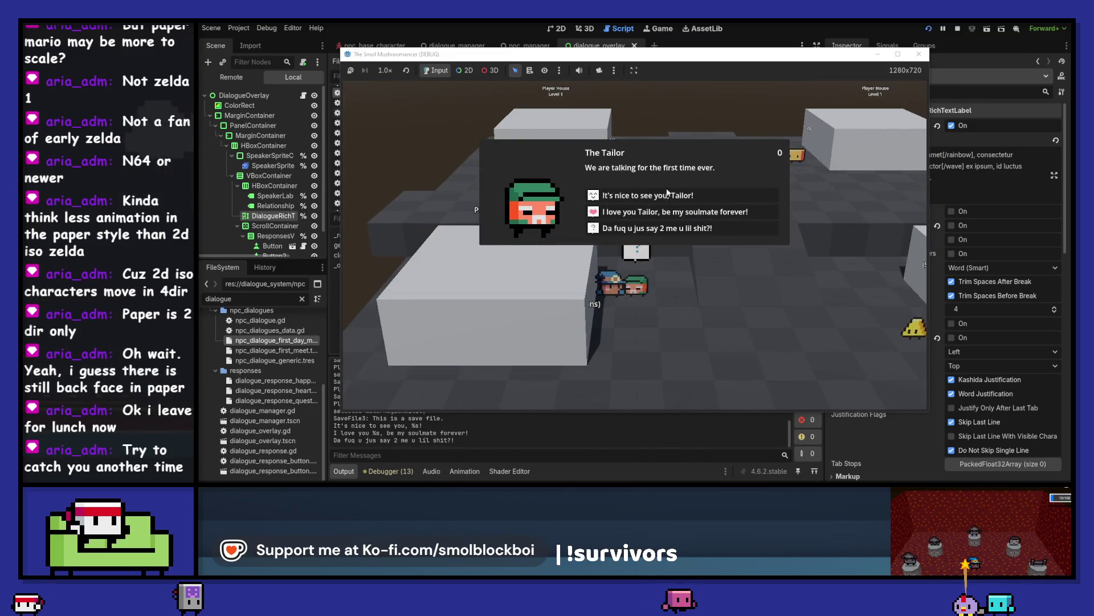
{"action": "left_click", "coordinate": [665, 193]}
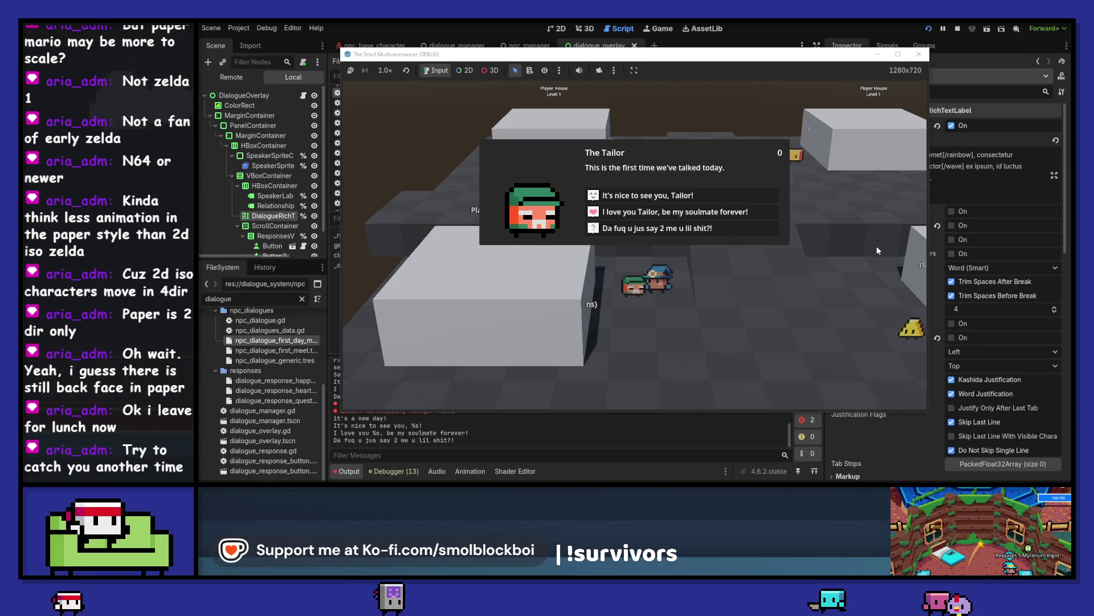
{"action": "key", "text": "F8"}
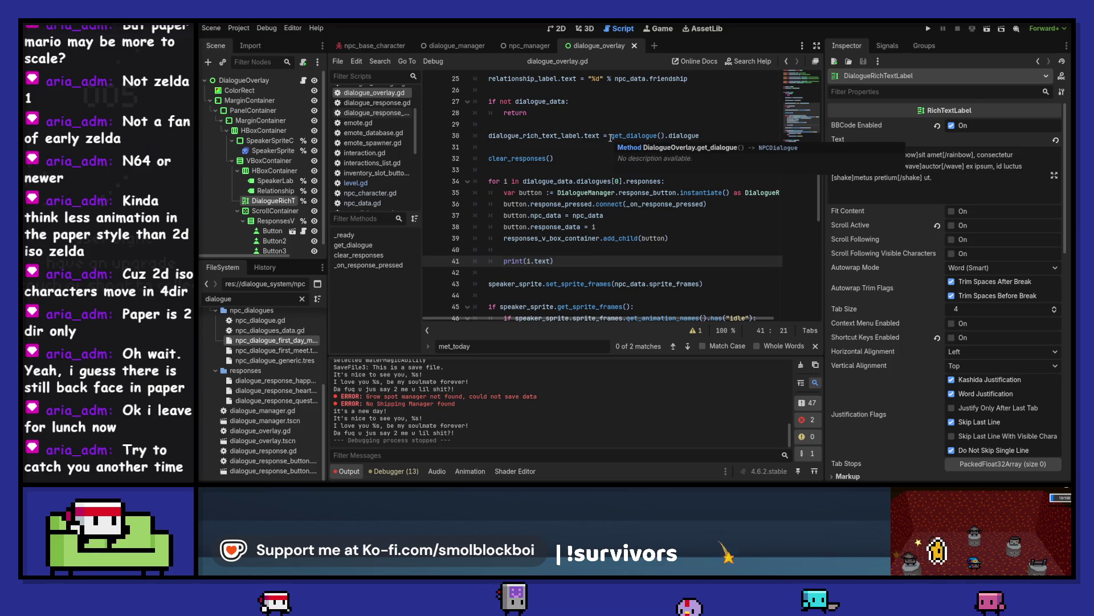
Step: Add 'var _dialogue : NPCDialogue = get_dialogue()' on line 30 of dialogue_overlay.gd
{"action": "scroll", "coordinate": [560, 163], "scroll_direction": "up", "scroll_amount": 1}
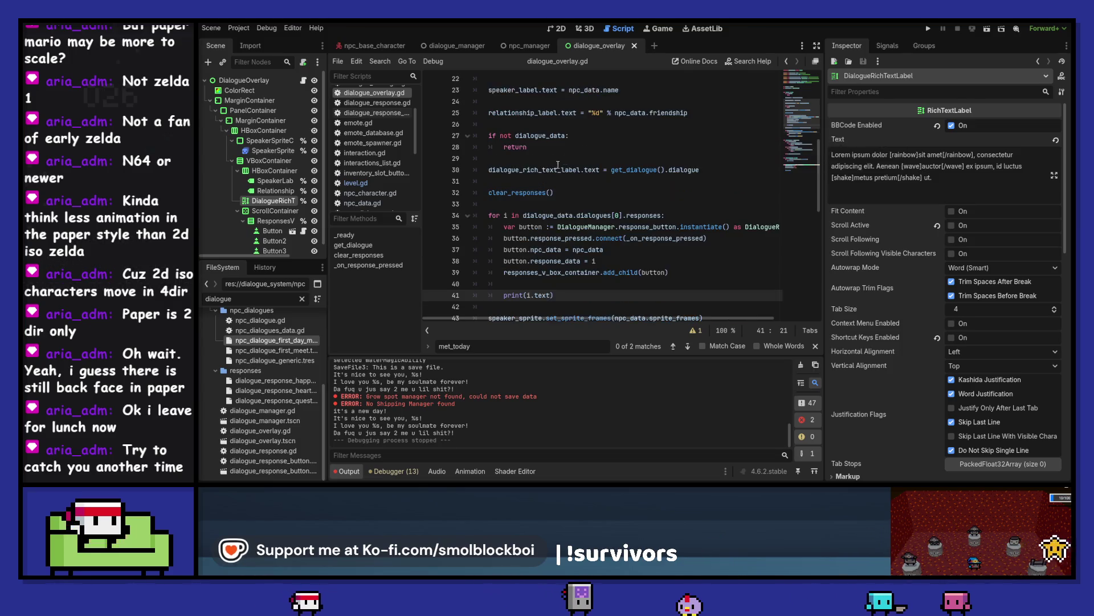
{"action": "left_click", "coordinate": [557, 166]}
{"action": "key", "text": "ctrl+shift+Return"}
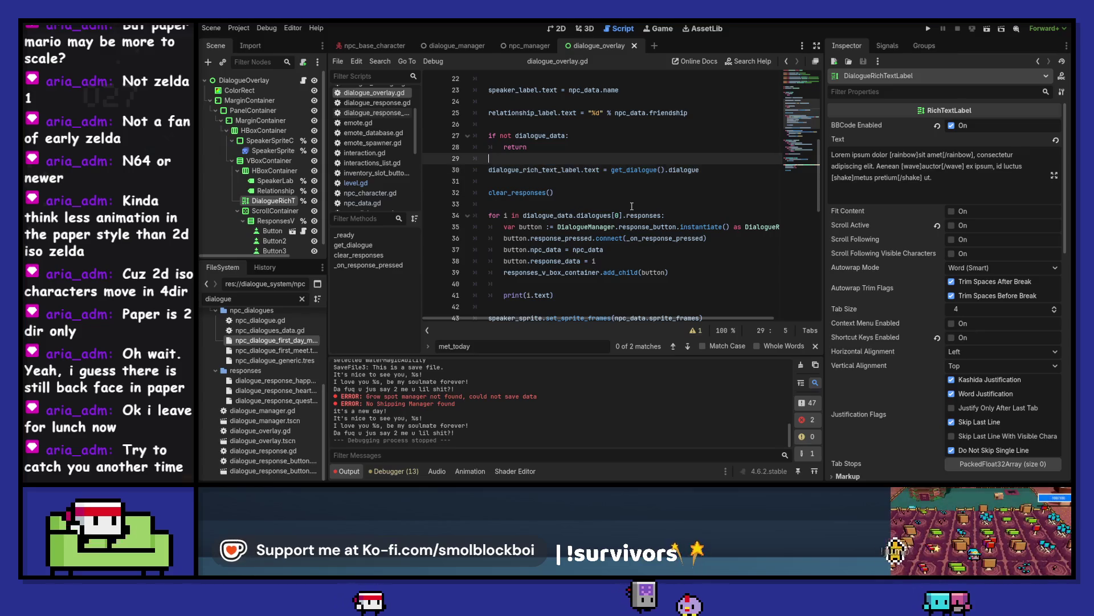
{"action": "type", "text": "var _dialogue :"}
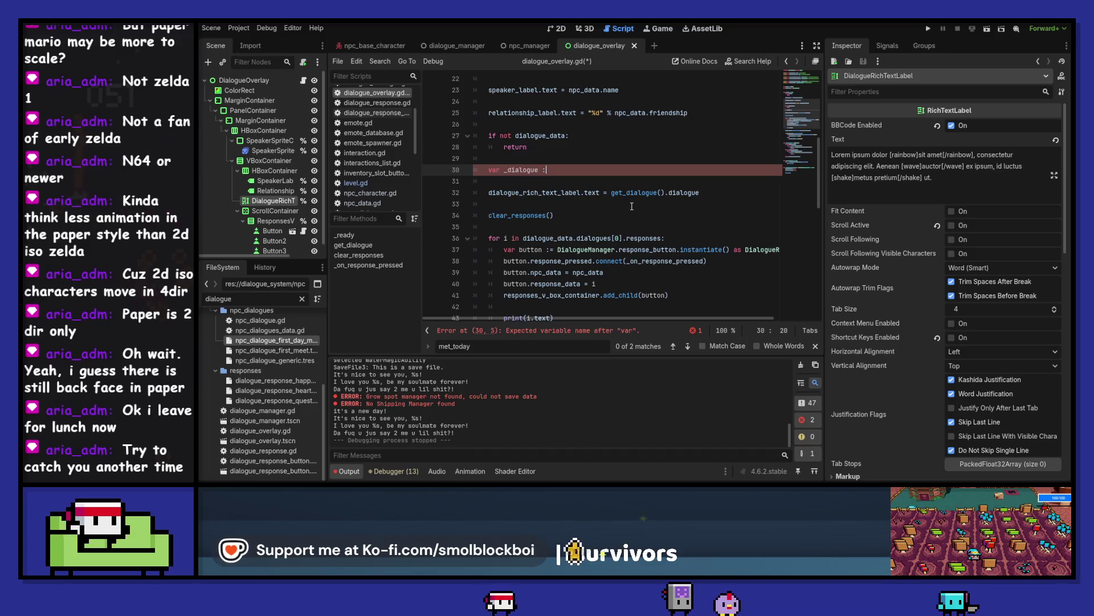
{"action": "type", "text": "= NPCD"}
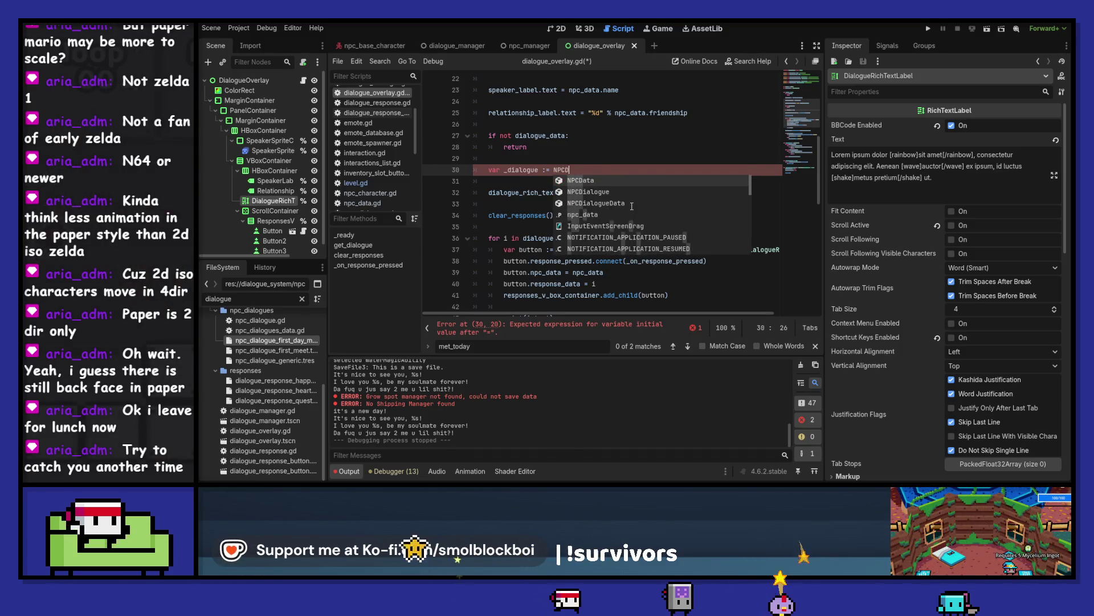
{"action": "key", "text": "Down"}
{"action": "key", "text": "Return"}
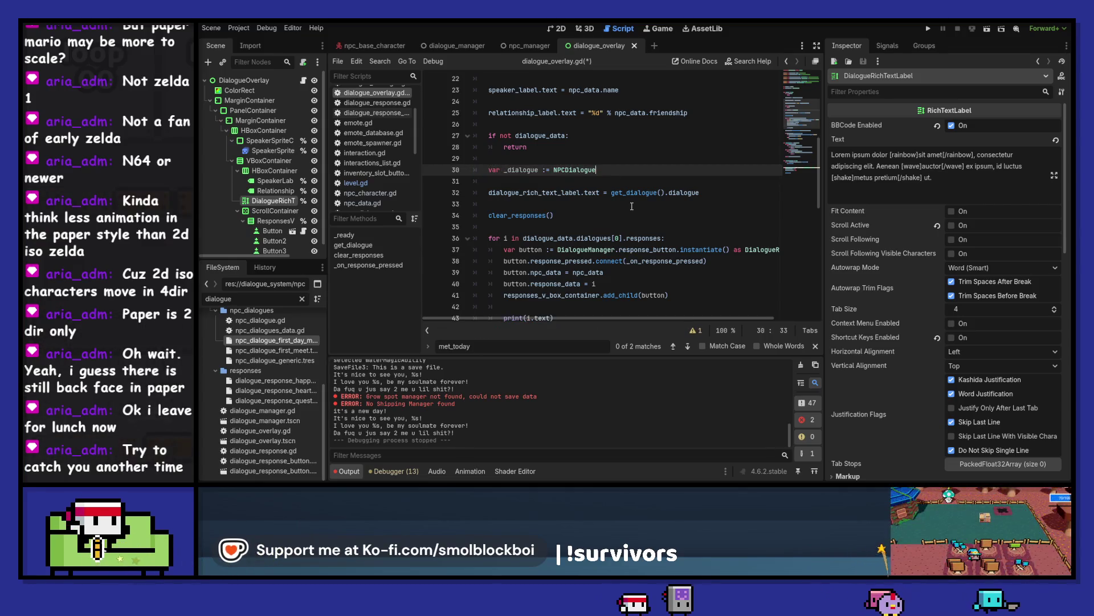
{"action": "key", "text": "Down"}
{"action": "key", "text": "Down"}
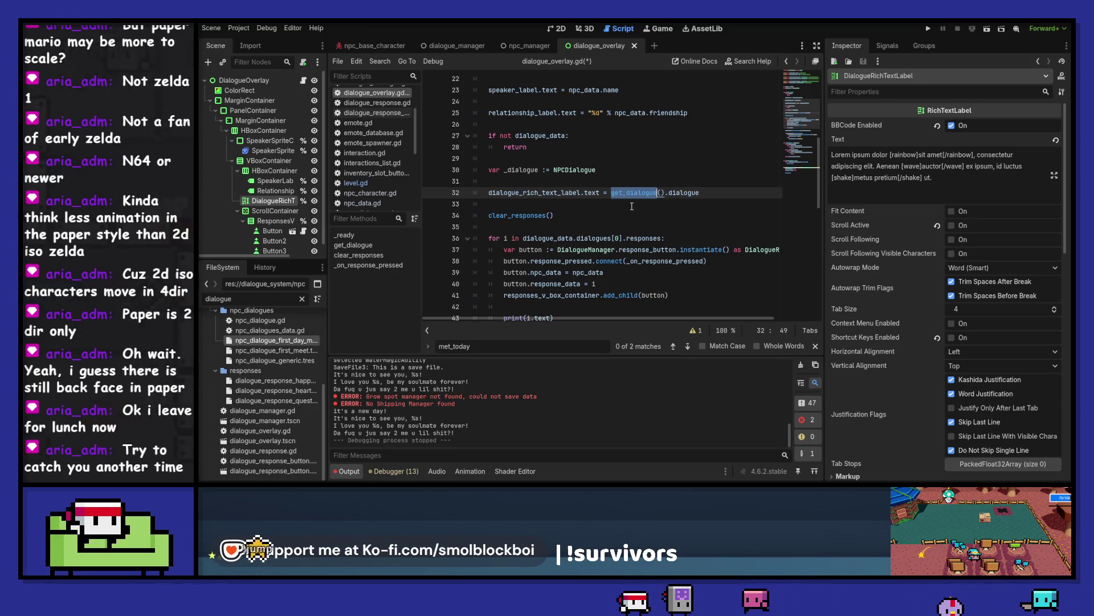
{"action": "key", "text": "Up"}
{"action": "key", "text": "Up"}
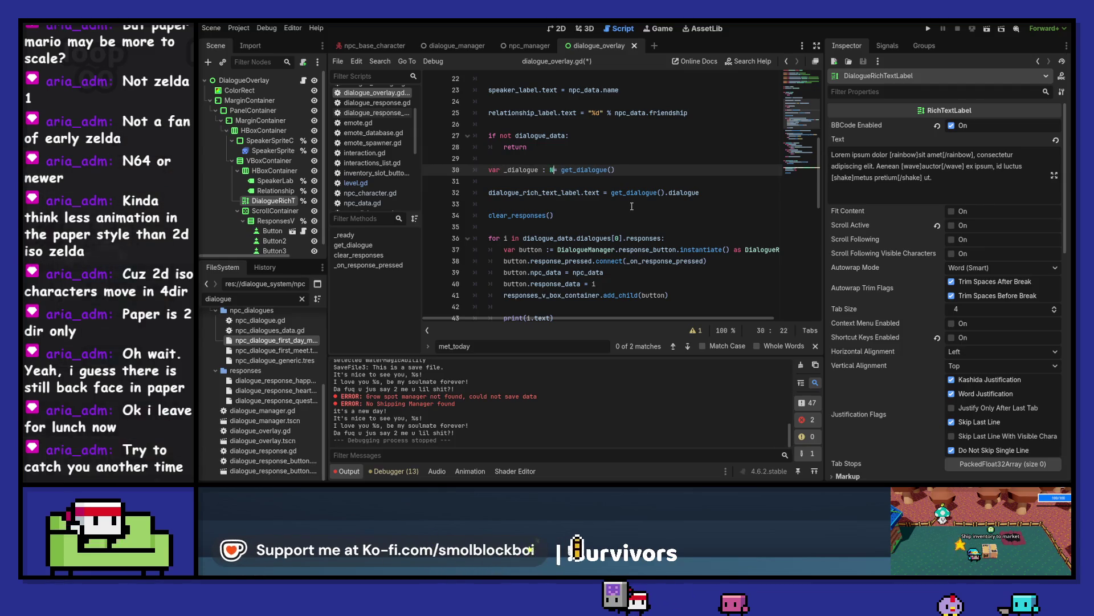
{"action": "type", "text": "NPCDialogue"}
{"action": "key", "text": "Return"}
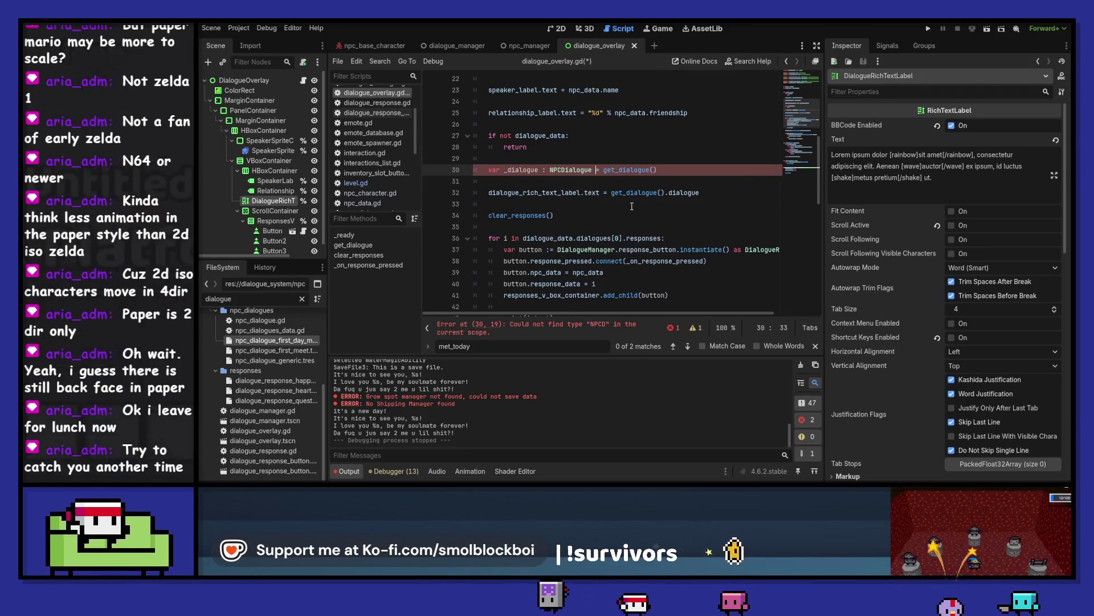
Step: Use _dialogue for the dialogue text on line 32 and the responses loop on line 36, then run the game
{"action": "key", "text": "Down"}
{"action": "key", "text": "Down"}
{"action": "key", "text": "ctrl+Right"}
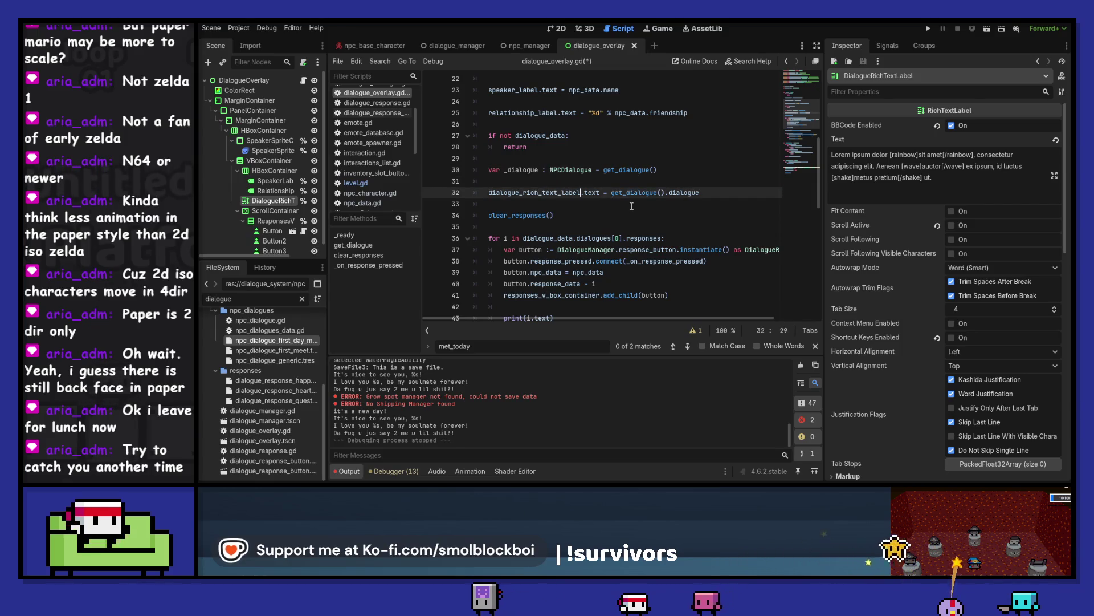
{"action": "key", "text": "ctrl+Left"}
{"action": "key", "text": "shift+Right"}
{"action": "key", "text": "shift+Right"}
{"action": "key", "text": "shift+Right"}
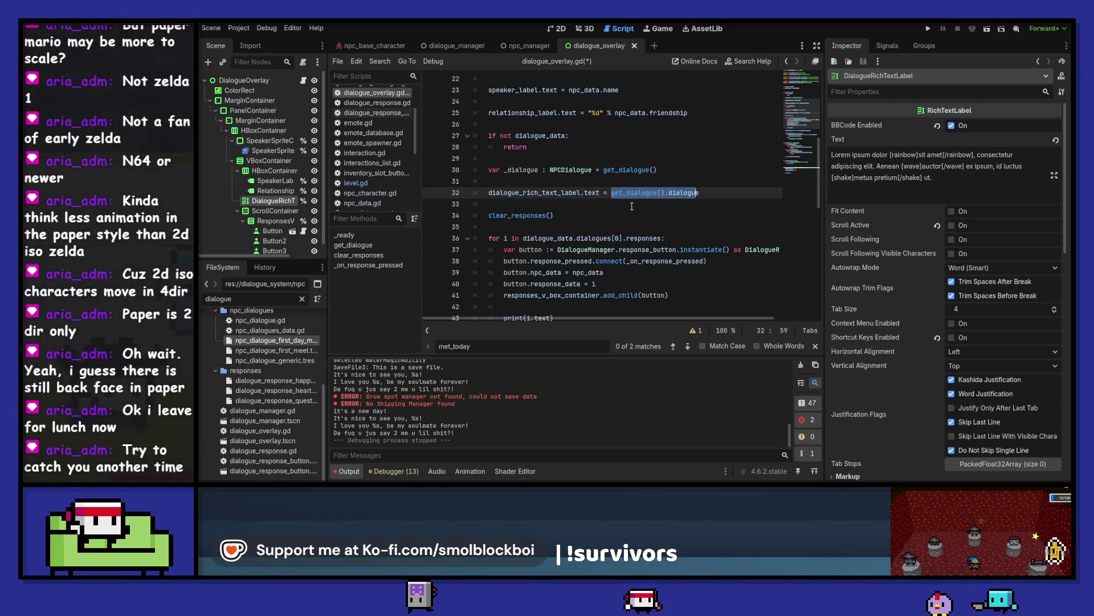
{"action": "type", "text": "_dialogue.dialo"}
{"action": "key", "text": "Down"}
{"action": "key", "text": "Down"}
{"action": "key", "text": "Down"}
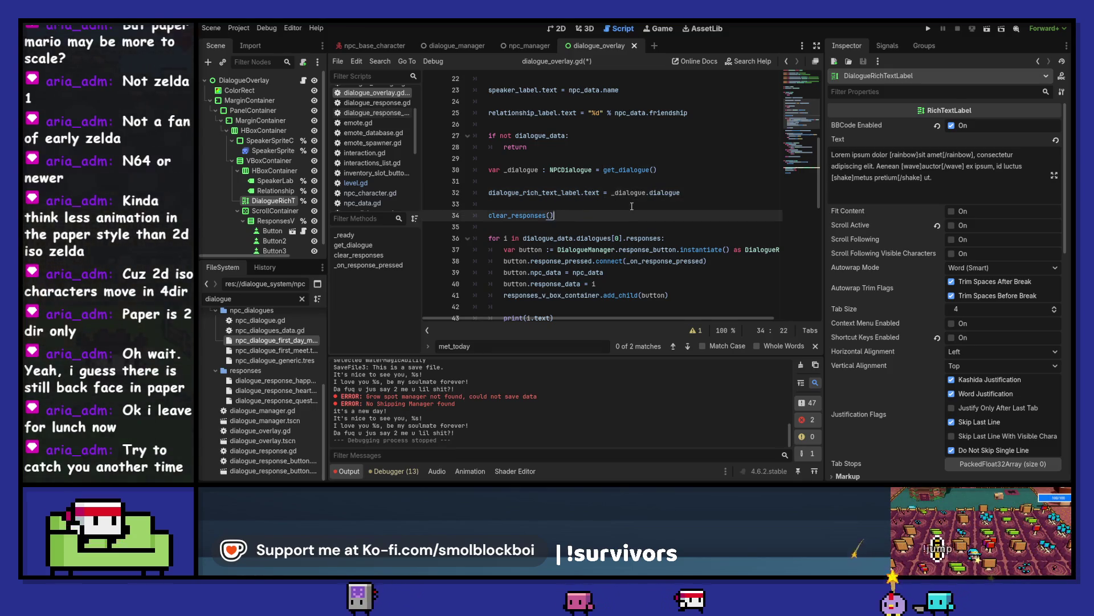
{"action": "key", "text": "ctrl+Left"}
{"action": "key", "text": "ctrl+Left"}
{"action": "key", "text": "ctrl+Left"}
{"action": "key", "text": "ctrl+shift+Right"}
{"action": "key", "text": "ctrl+shift+Right"}
{"action": "key", "text": "ctrl+shift+Right"}
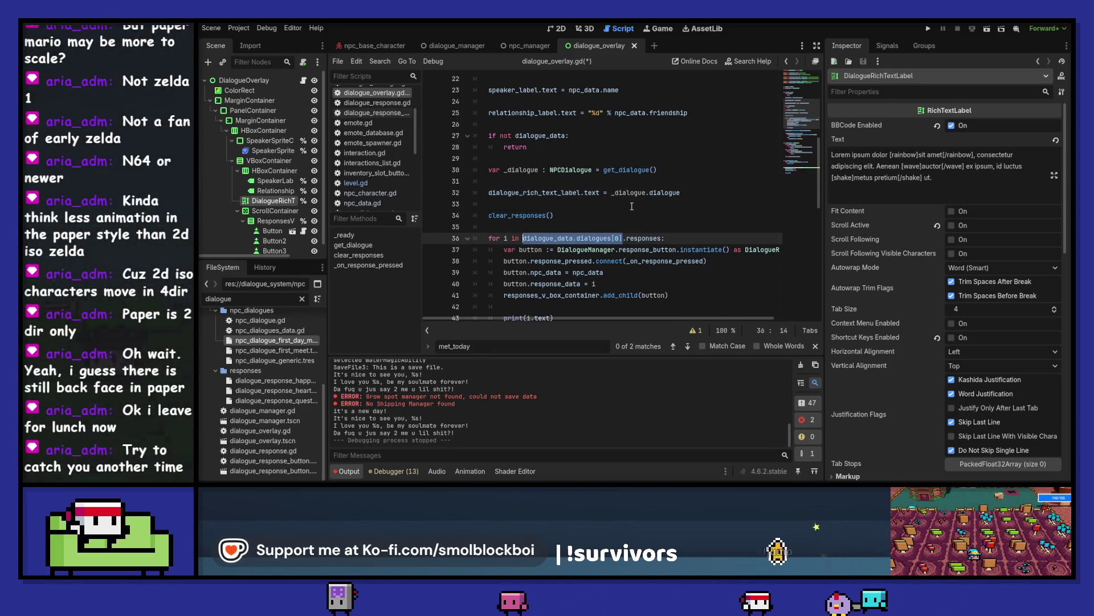
{"action": "type", "text": "_dialogue"}
{"action": "key", "text": "F5"}
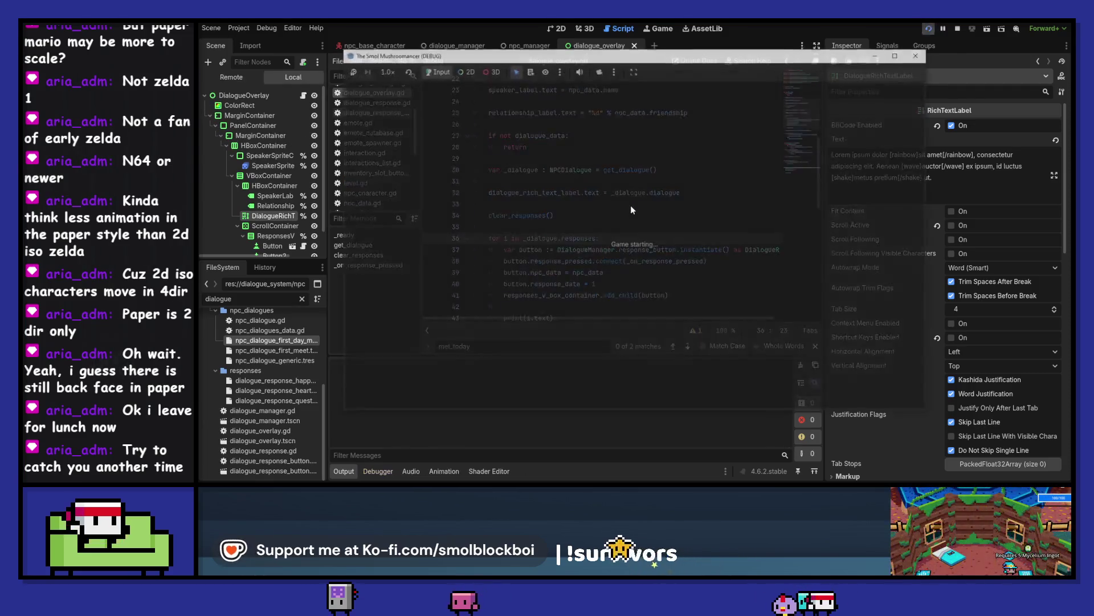
Step: Start a game and talk to the Tailor to see the first-time-today greeting
{"action": "left_click", "coordinate": [672, 273]}
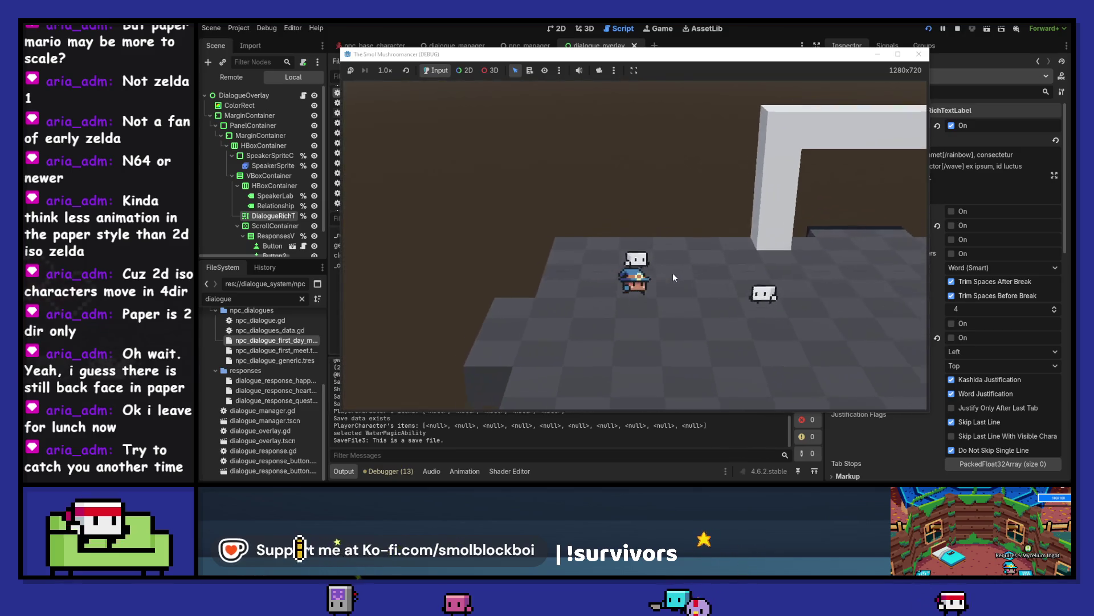
{"action": "left_click", "coordinate": [800, 190]}
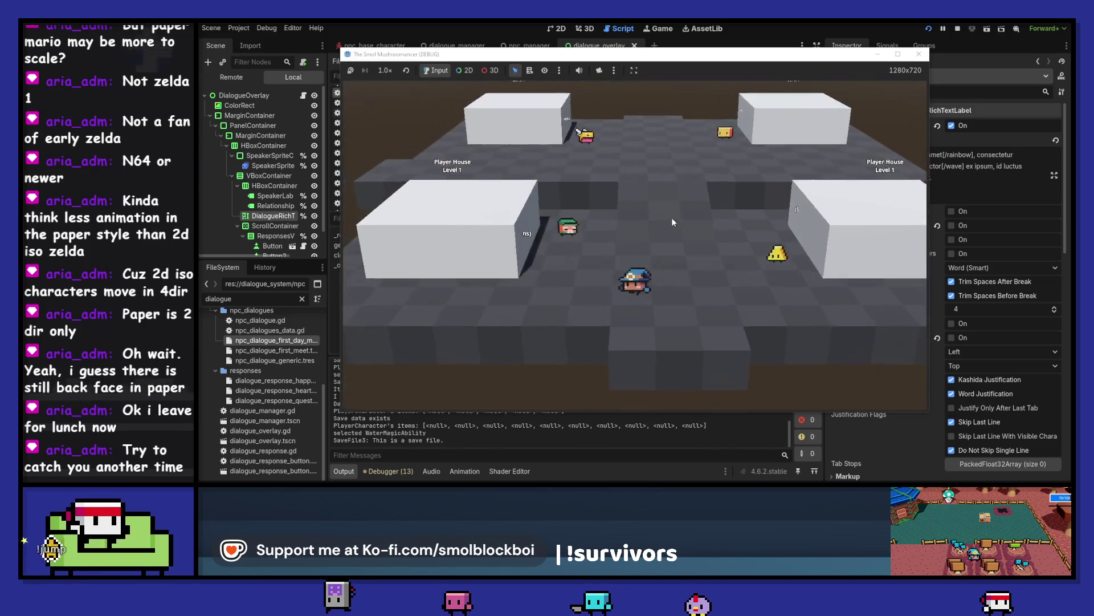
{"action": "left_click", "coordinate": [678, 195]}
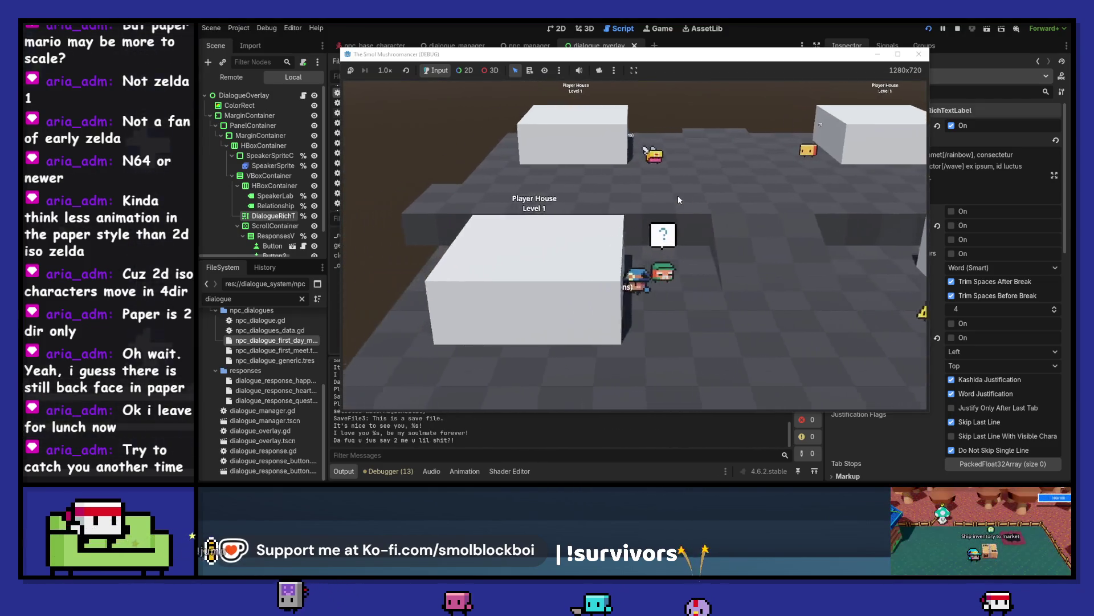
{"action": "left_click", "coordinate": [682, 197]}
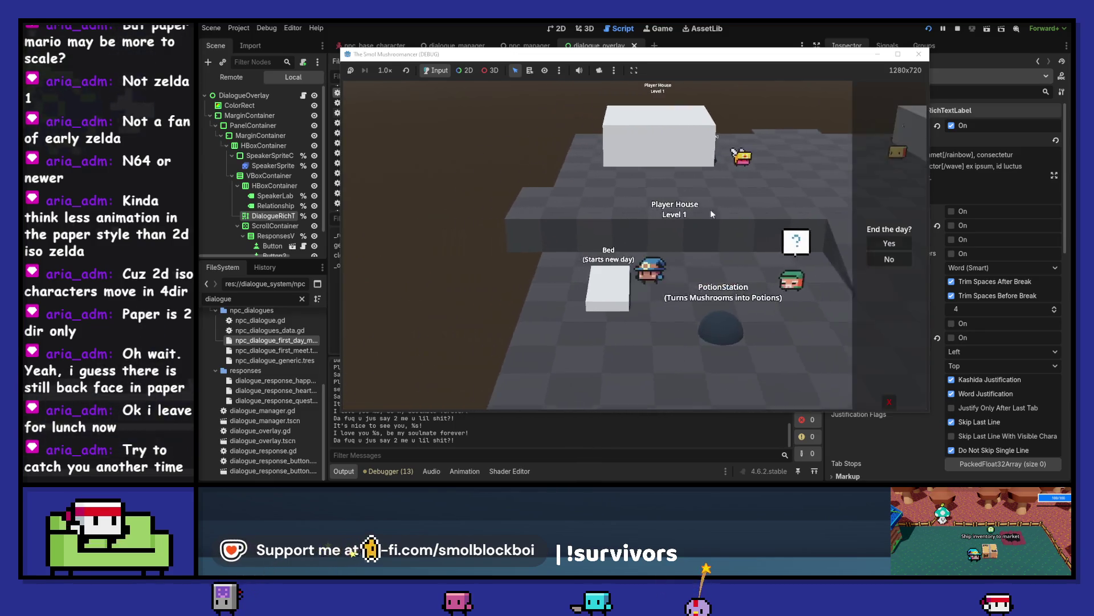
Step: End the day, talk to the Tailor again for 'We are talking again', then stop the game
{"action": "left_click", "coordinate": [906, 243]}
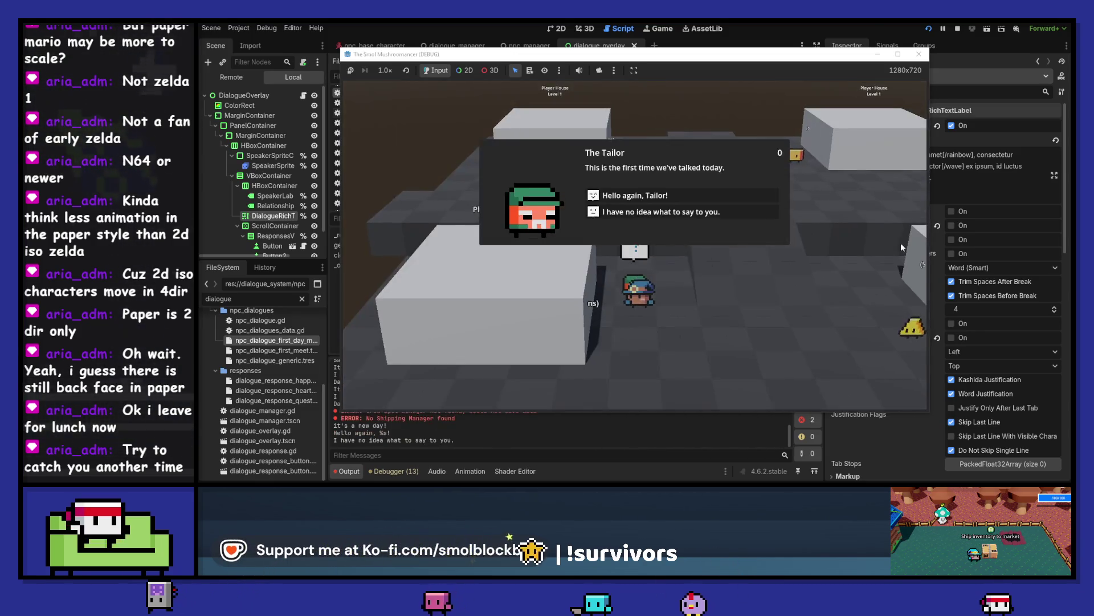
{"action": "left_click", "coordinate": [693, 197]}
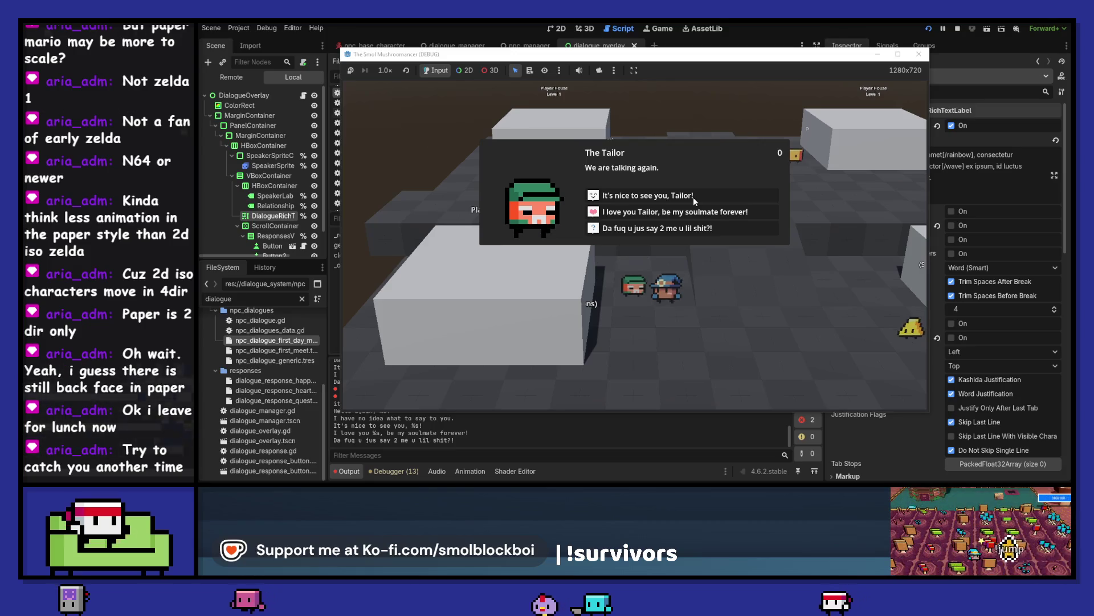
{"action": "left_click", "coordinate": [693, 196]}
{"action": "left_click", "coordinate": [919, 55]}
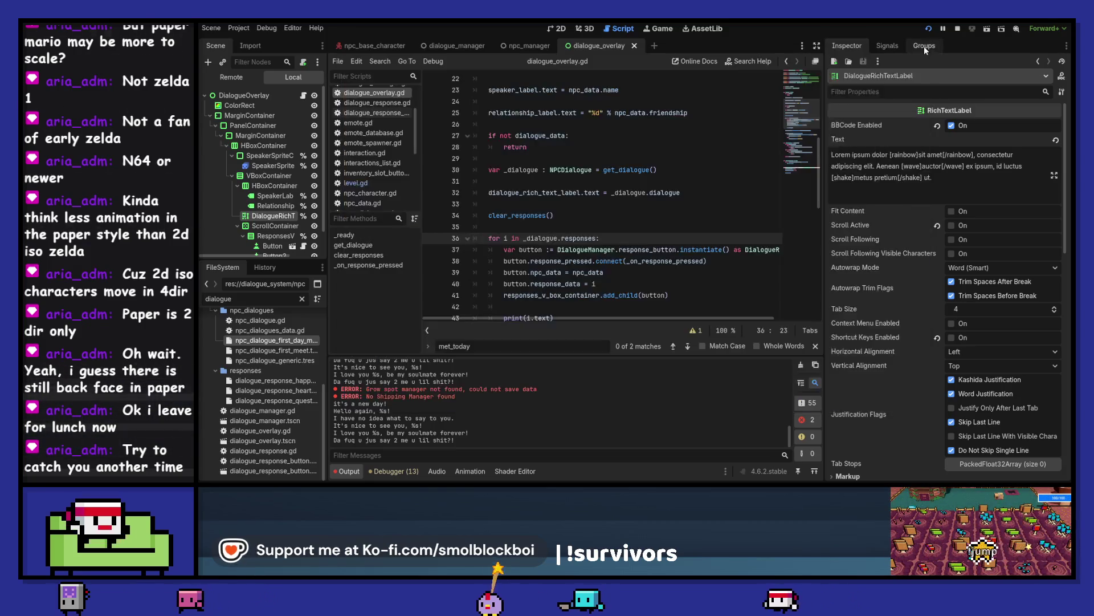
{"action": "left_click", "coordinate": [925, 45]}
{"action": "left_click", "coordinate": [957, 30]}
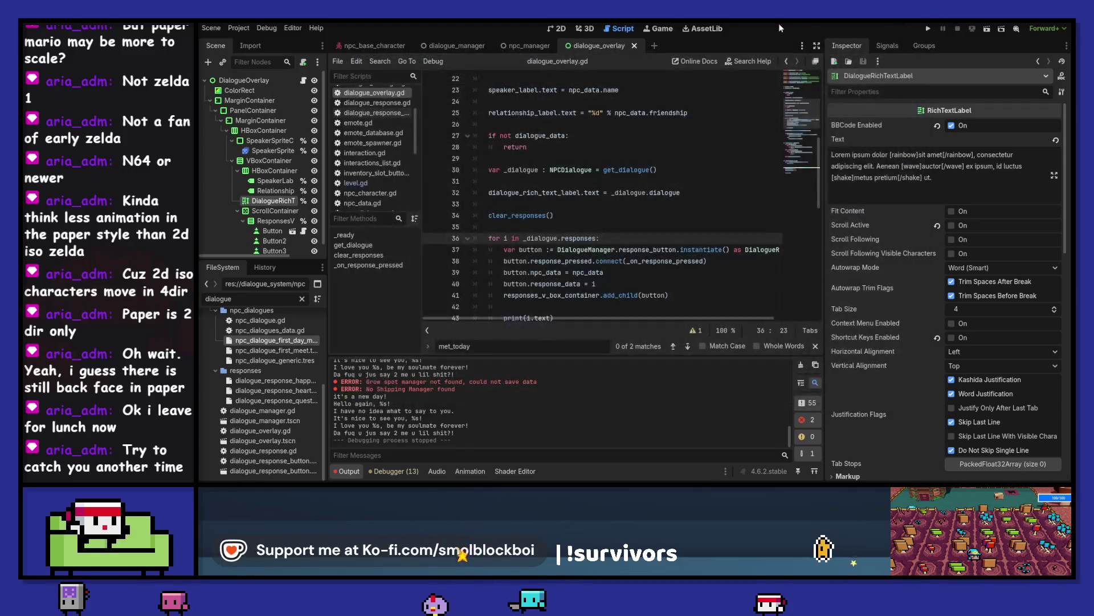
Step: Run a quick test on the testing level, stop it, and glance at the design doc
{"action": "left_click", "coordinate": [928, 29]}
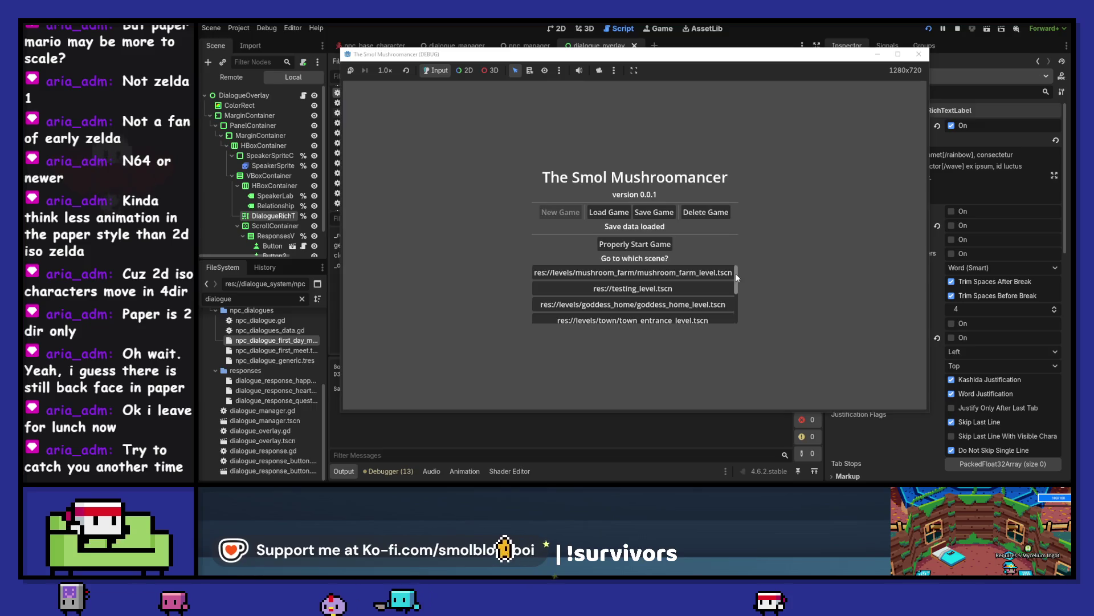
{"action": "left_click", "coordinate": [653, 288]}
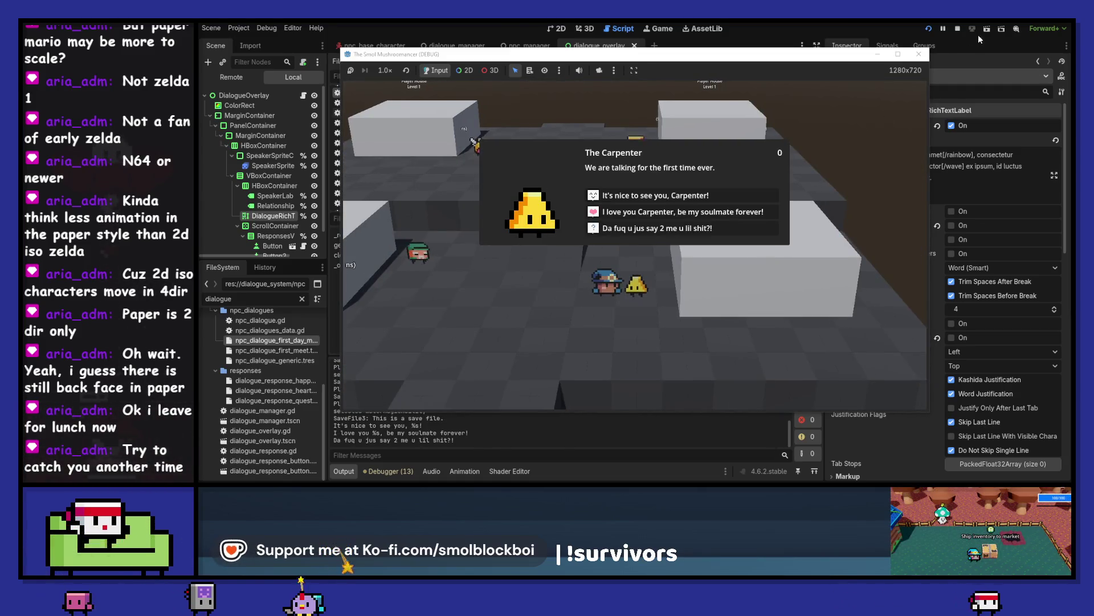
{"action": "left_click", "coordinate": [919, 54]}
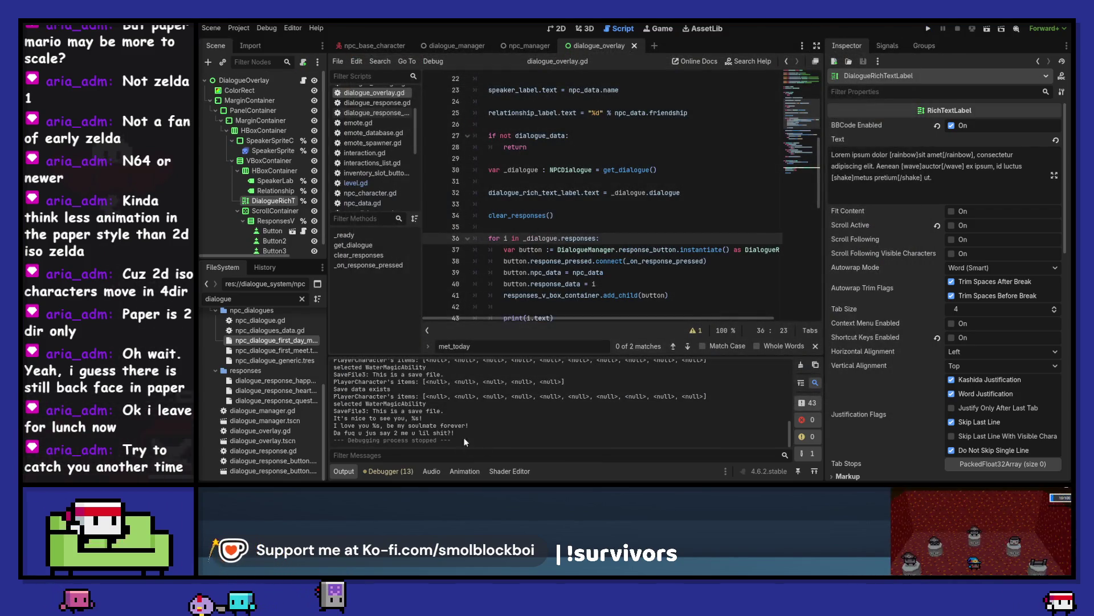
{"action": "key", "text": "alt+Tab"}
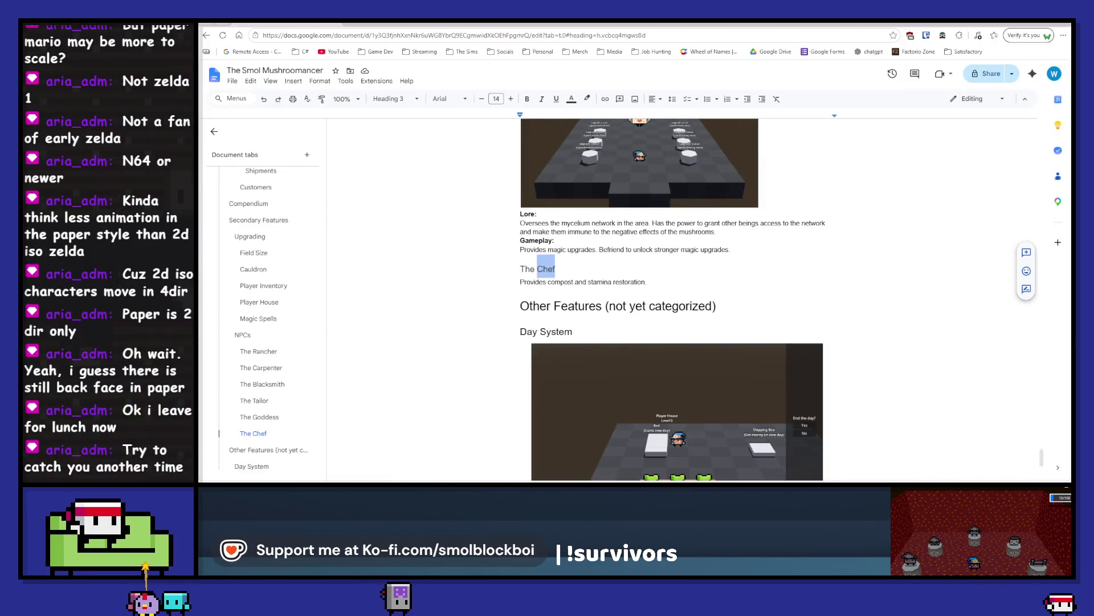
{"action": "key", "text": "alt+Tab"}
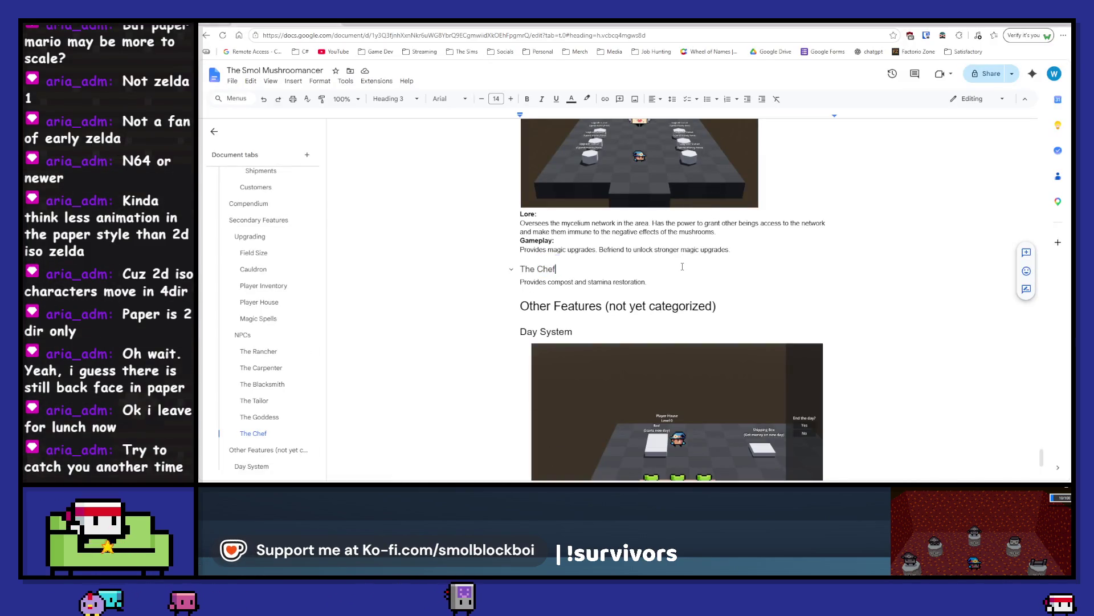
{"action": "key", "text": "alt+Tab"}
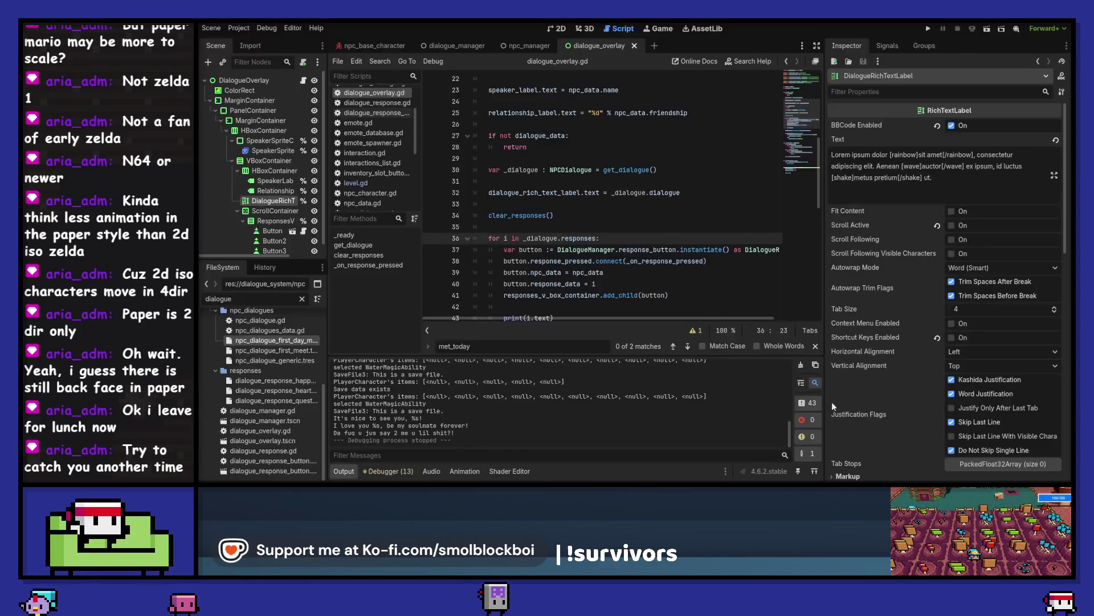
Step: Run the game on the mushroom farm level and snip the Carpenter's first-meeting dialogue to the clipboard
{"action": "left_click", "coordinate": [928, 28]}
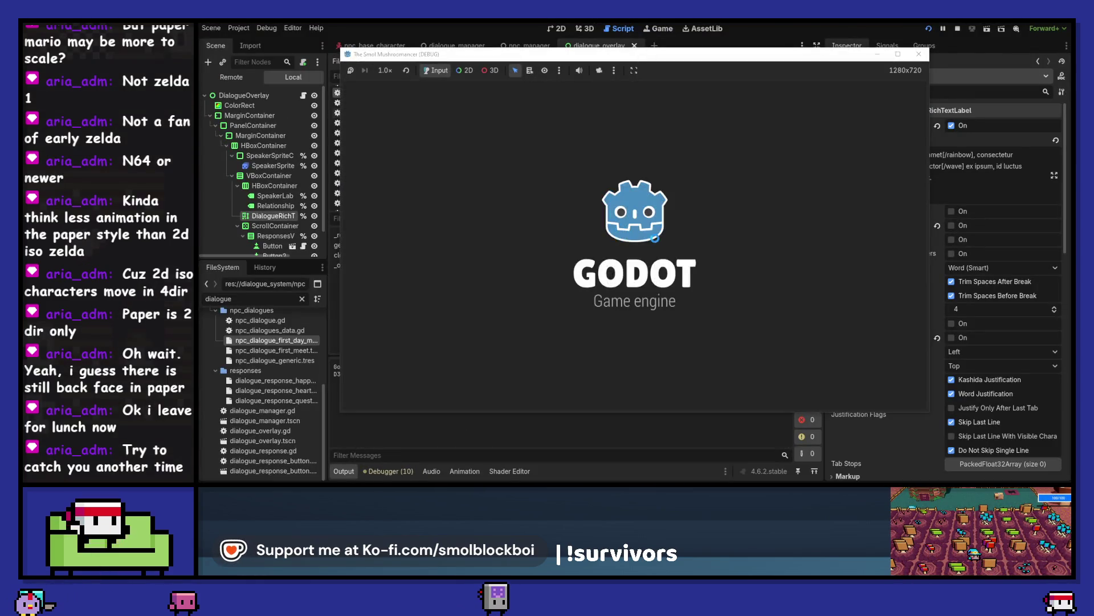
{"action": "left_click", "coordinate": [653, 272]}
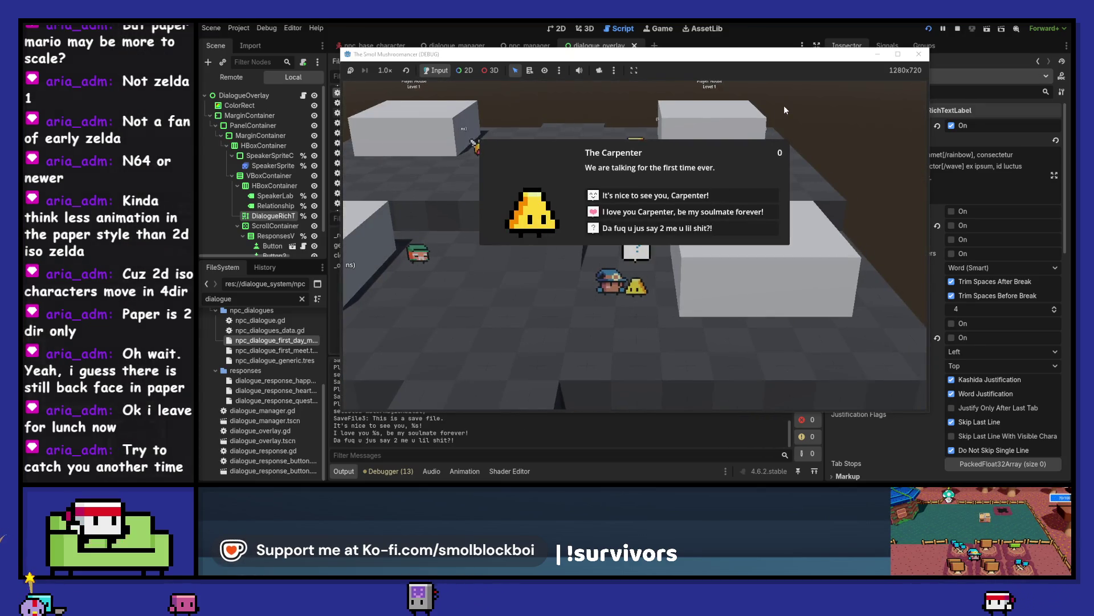
{"action": "key", "text": "super+shift+s"}
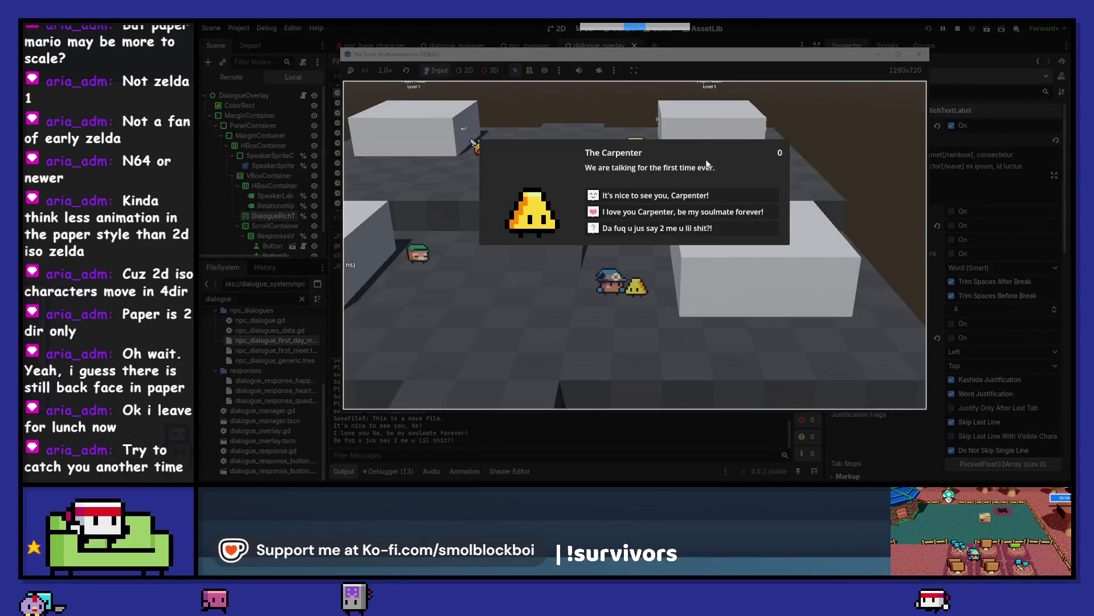
{"action": "left_click", "coordinate": [706, 164]}
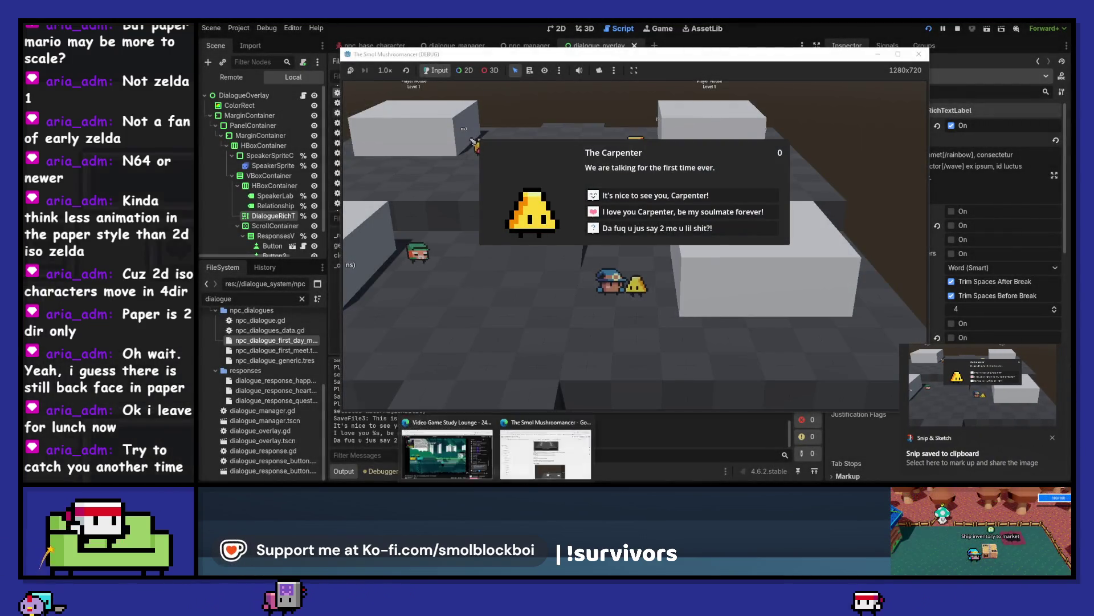
{"action": "left_click", "coordinate": [546, 454]}
Step: Paste the Carpenter dialogue screenshot on a new line under The Carpenter
{"action": "scroll", "coordinate": [687, 298], "scroll_direction": "down", "scroll_amount": 3}
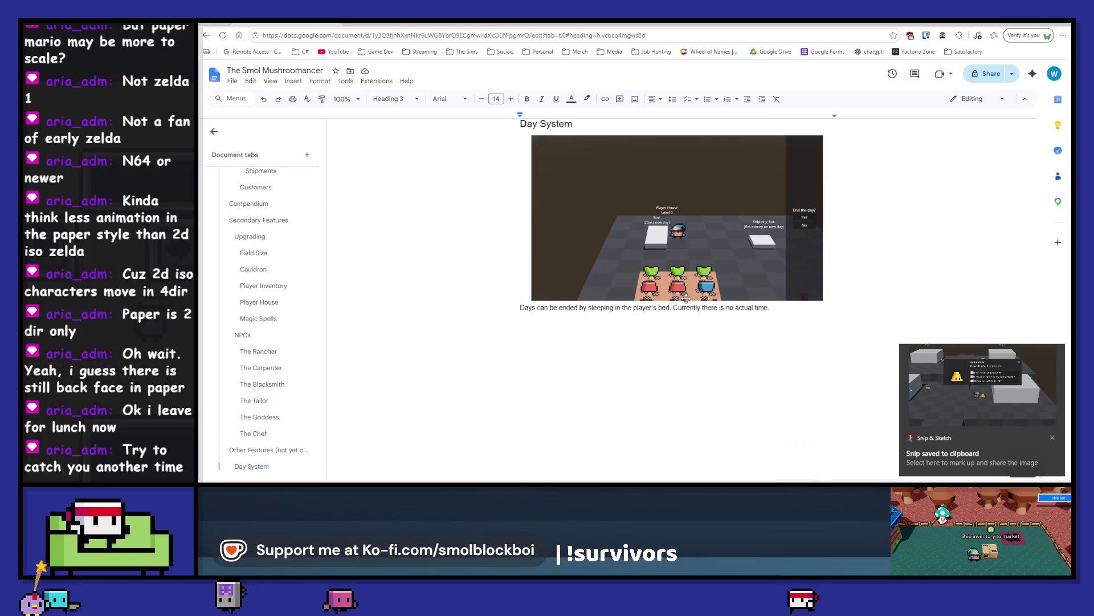
{"action": "scroll", "coordinate": [686, 297], "scroll_direction": "up", "scroll_amount": 8}
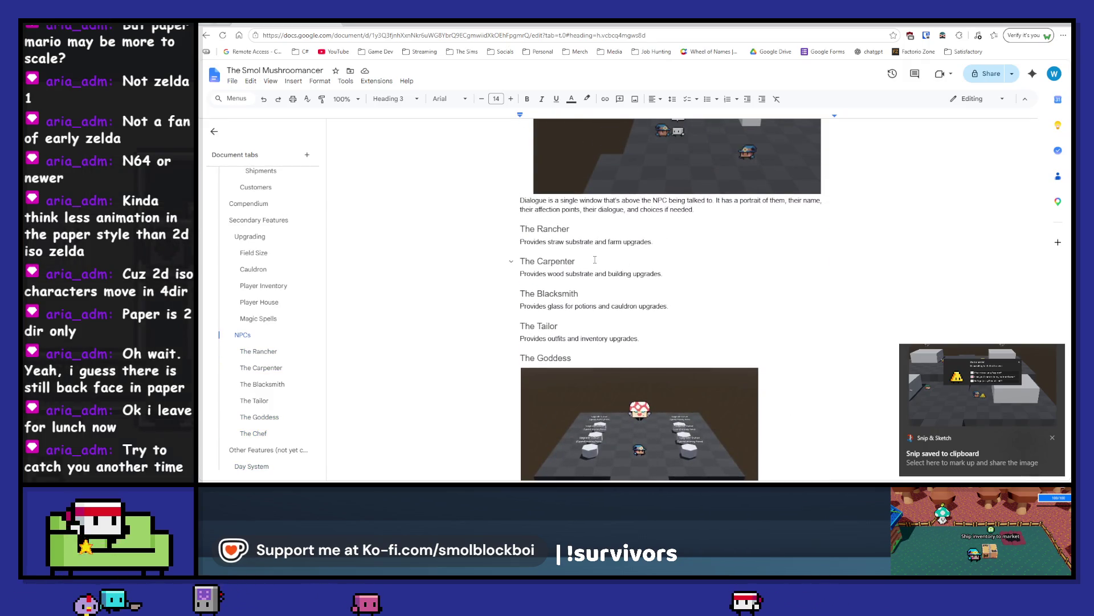
{"action": "key", "text": "Return"}
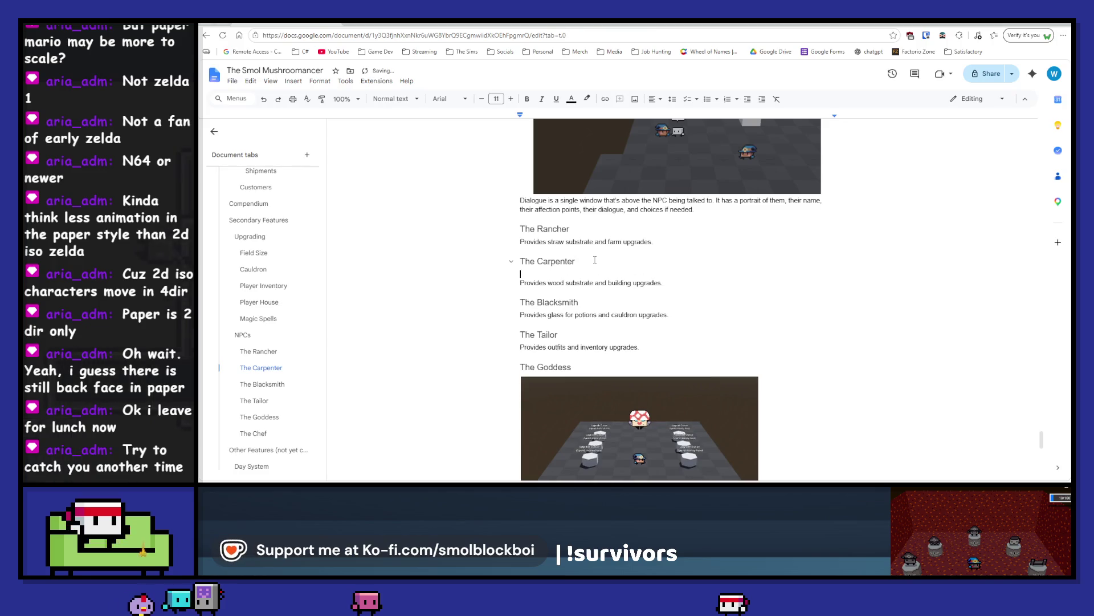
{"action": "key", "text": "ctrl+v"}
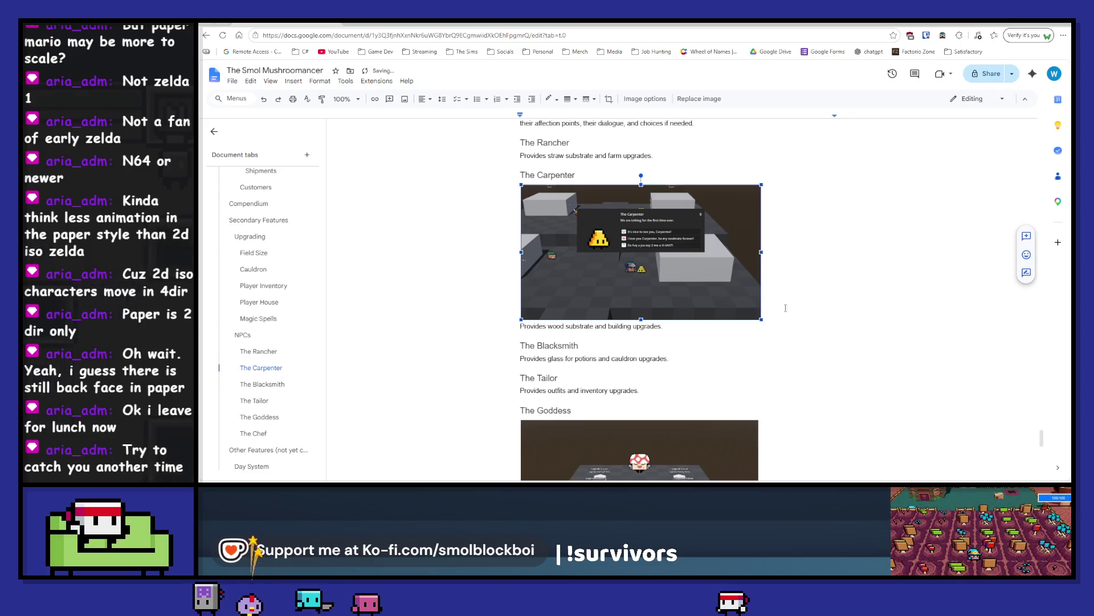
Step: Walk to the Tailor, open the greeting, and snip the game window to the clipboard
{"action": "key", "text": "alt+Tab"}
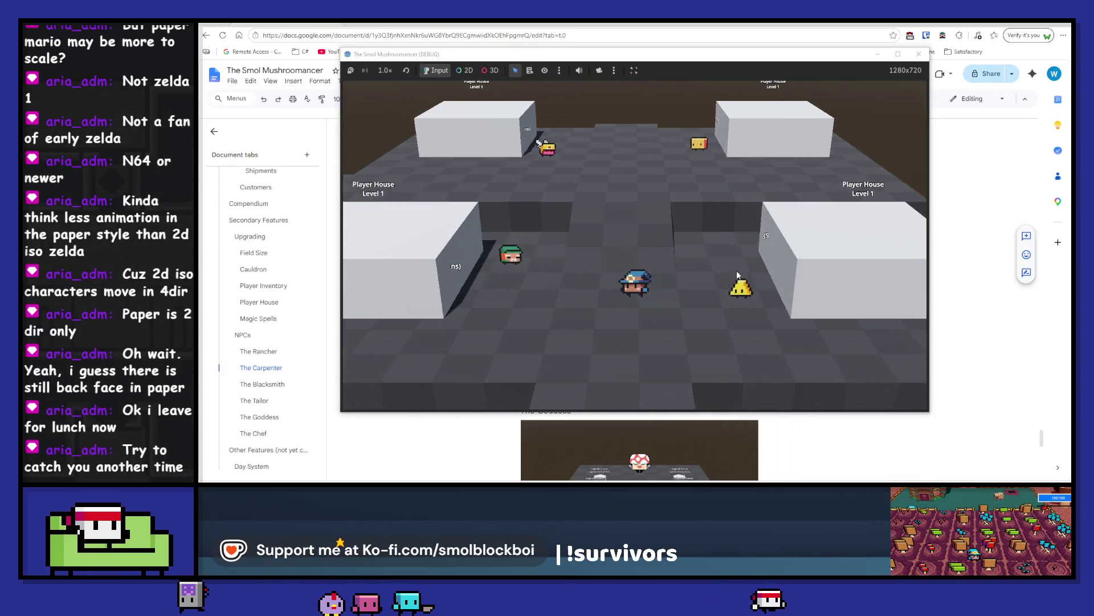
{"action": "key", "text": "a"}
{"action": "key", "text": "e"}
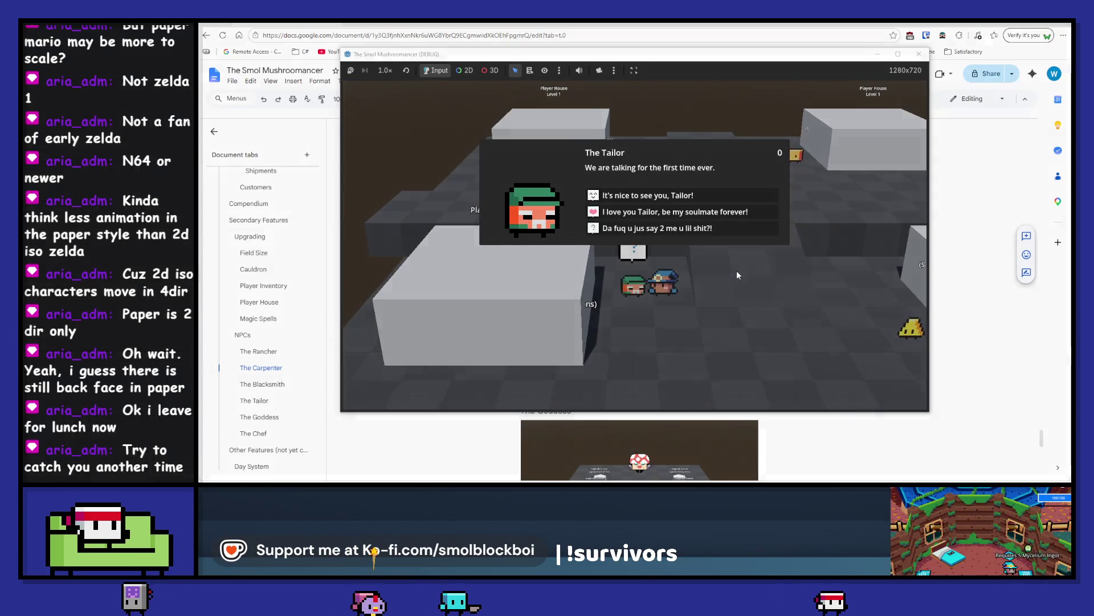
{"action": "key", "text": "super+shift+s"}
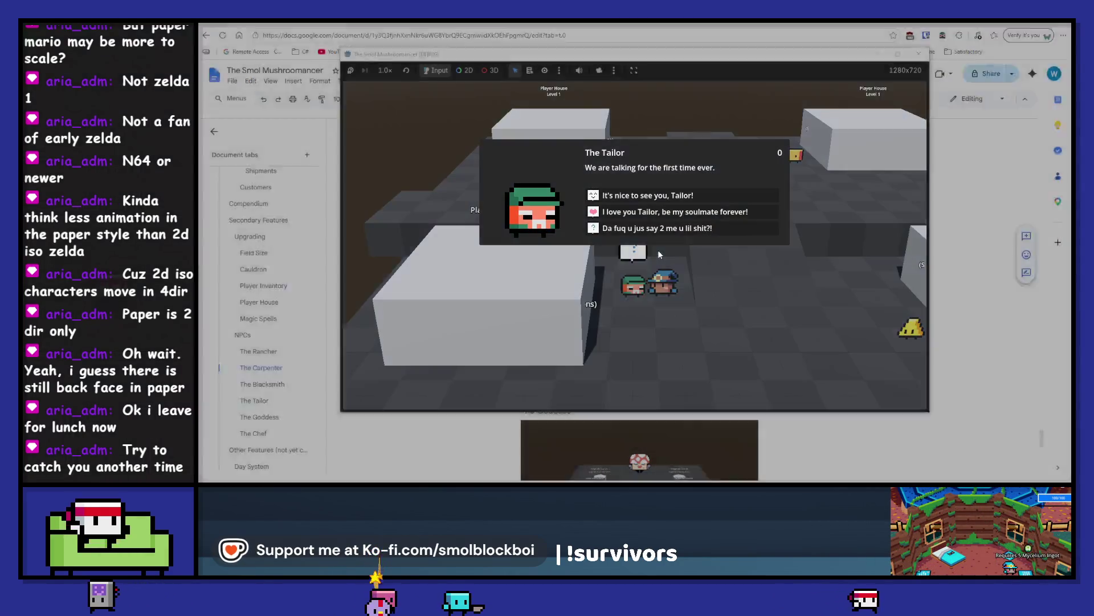
{"action": "left_click", "coordinate": [658, 250]}
Step: Paste the Tailor screenshot under The Tailor heading and shrink it with a corner handle
{"action": "key", "text": "alt+Tab"}
{"action": "left_click", "coordinate": [589, 381]}
{"action": "key", "text": "Return"}
{"action": "key", "text": "ctrl+v"}
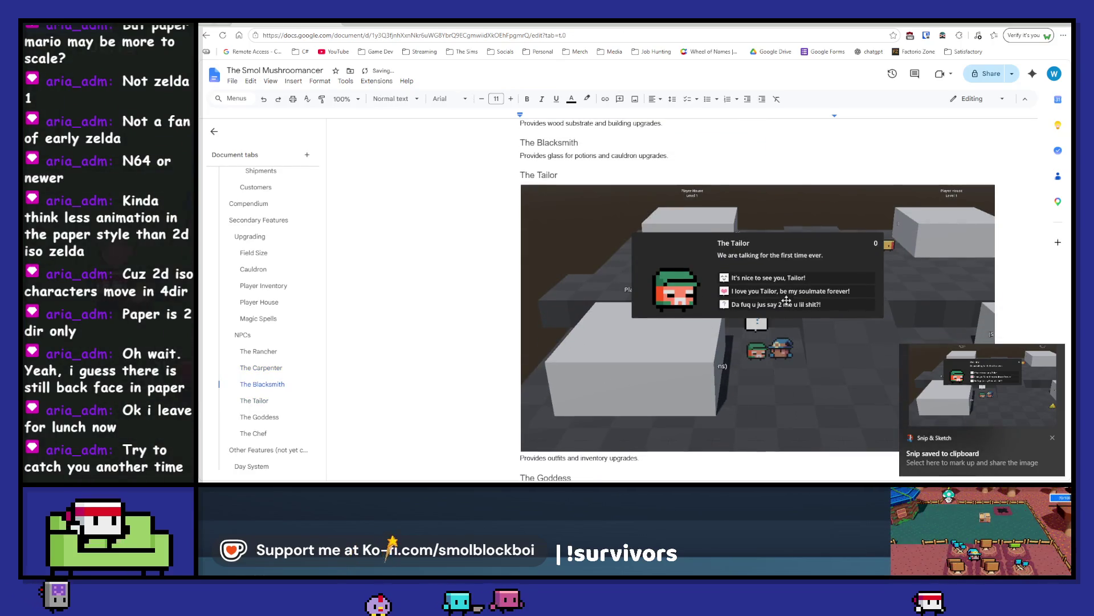
{"action": "scroll", "coordinate": [777, 304], "scroll_direction": "down", "scroll_amount": 3}
{"action": "scroll", "coordinate": [989, 262], "scroll_direction": "up", "scroll_amount": 2}
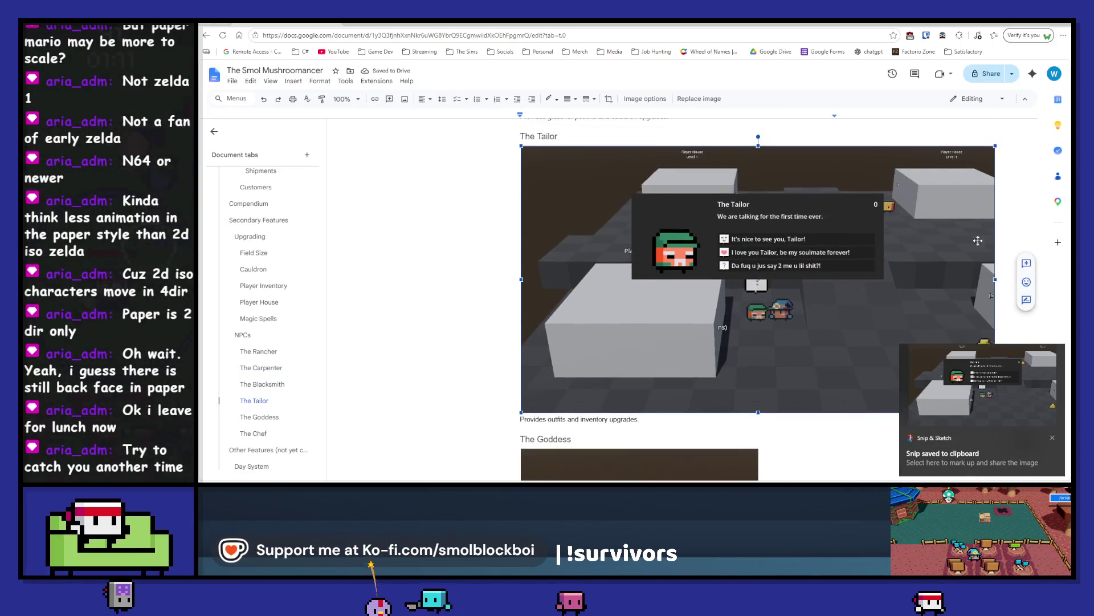
{"action": "left_click", "coordinate": [887, 188]}
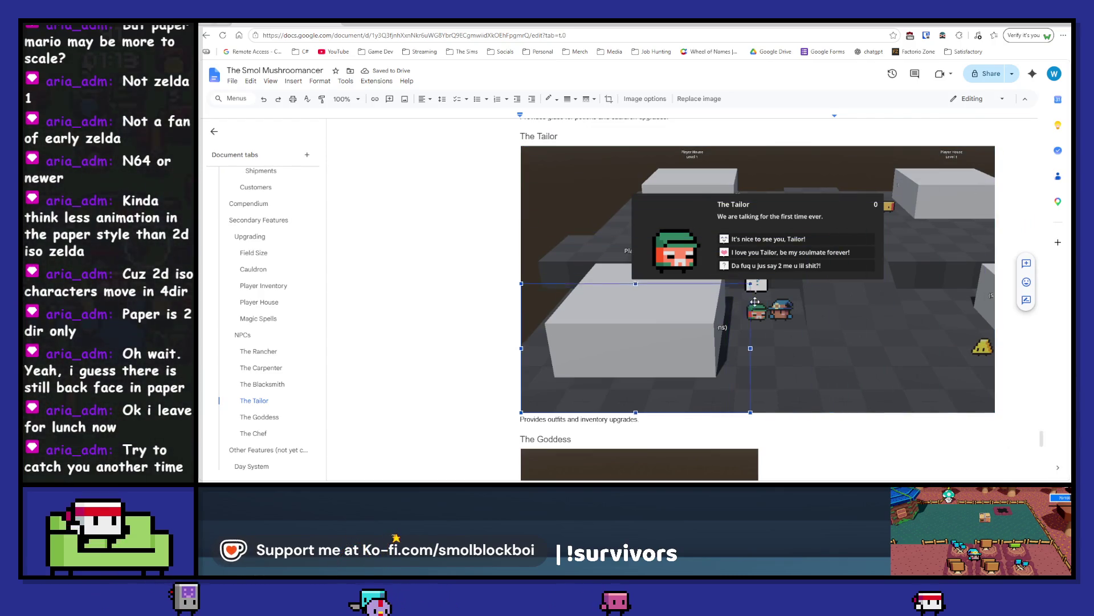
{"action": "left_click_drag", "start_coordinate": [759, 301], "coordinate": [759, 301]}
{"action": "scroll", "coordinate": [762, 302], "scroll_direction": "up", "scroll_amount": 3}
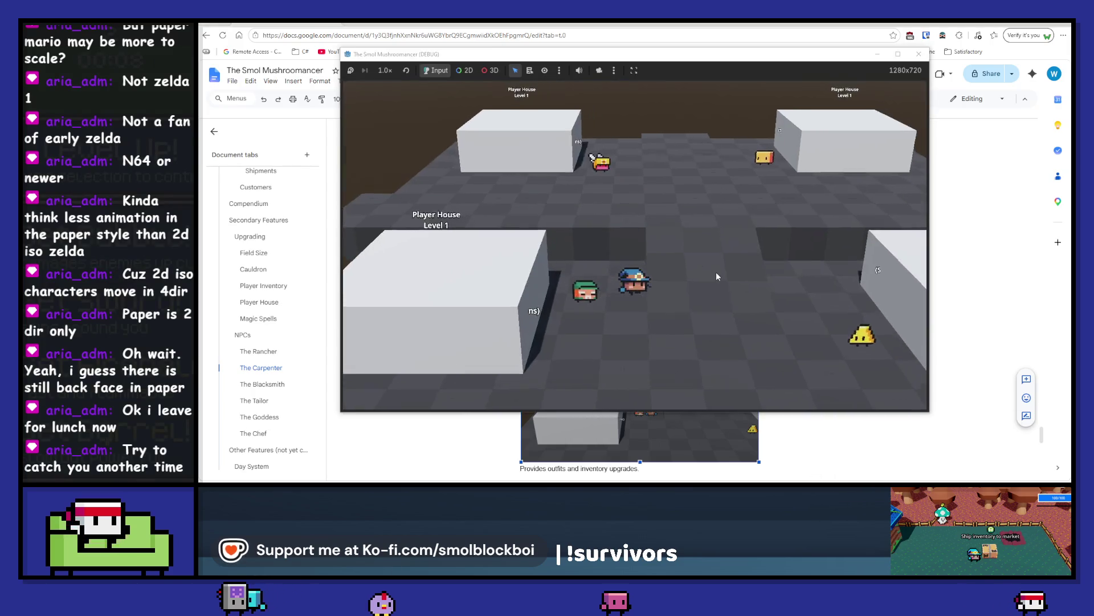
Step: Walk to the Chef, open the greeting, and snip the dialogue to the clipboard
{"action": "key", "text": "w"}
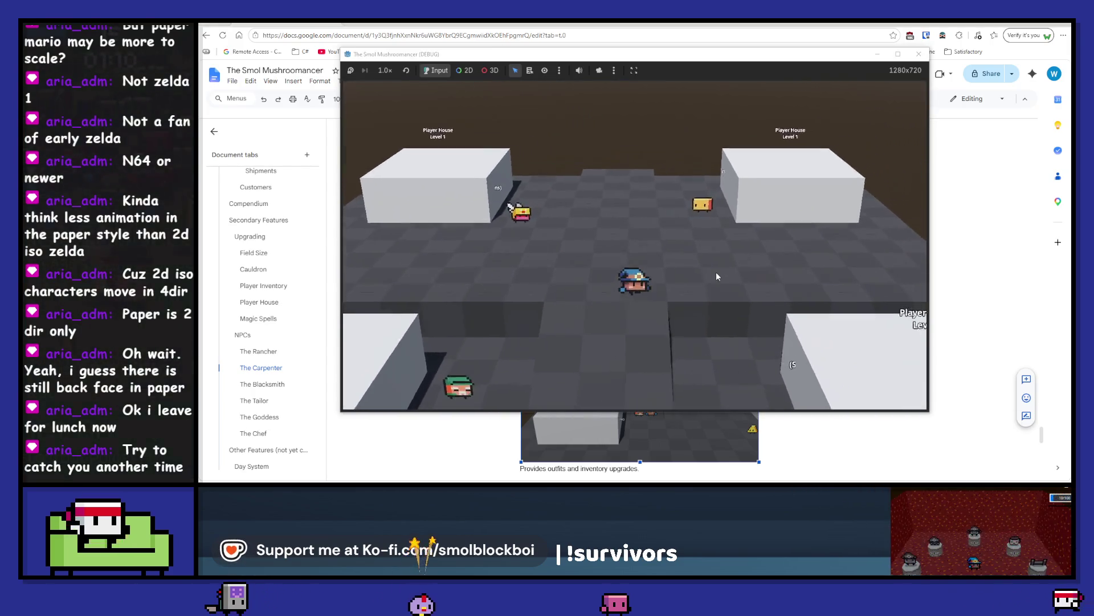
{"action": "key", "text": "e"}
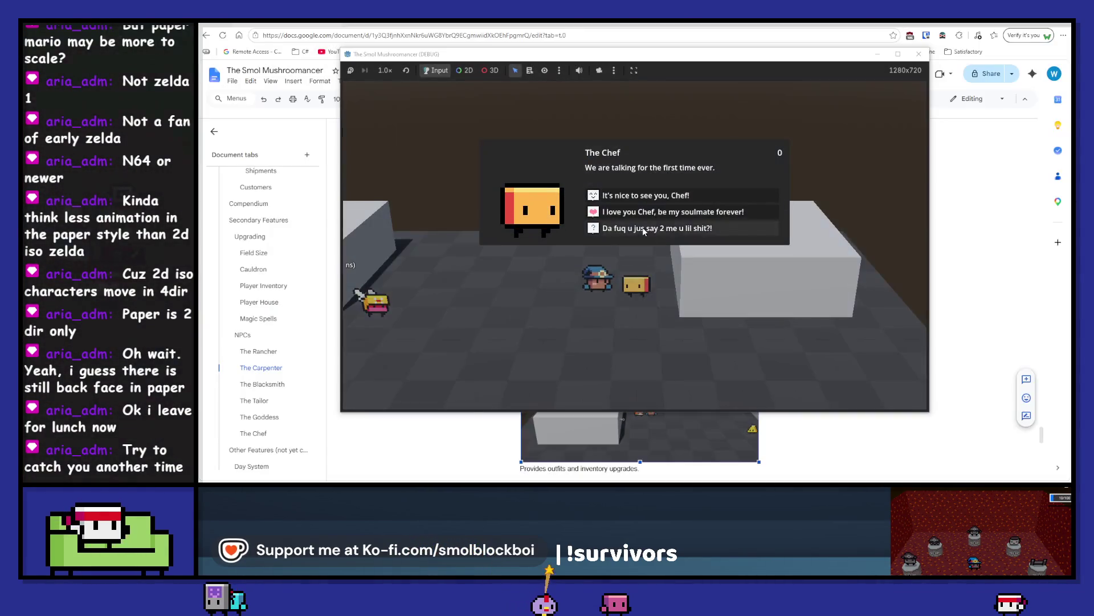
{"action": "left_click", "coordinate": [642, 227]}
Step: Paste the Chef screenshot under The Chef, shrink it to about 418x234, and return to the game
{"action": "left_click", "coordinate": [553, 450]}
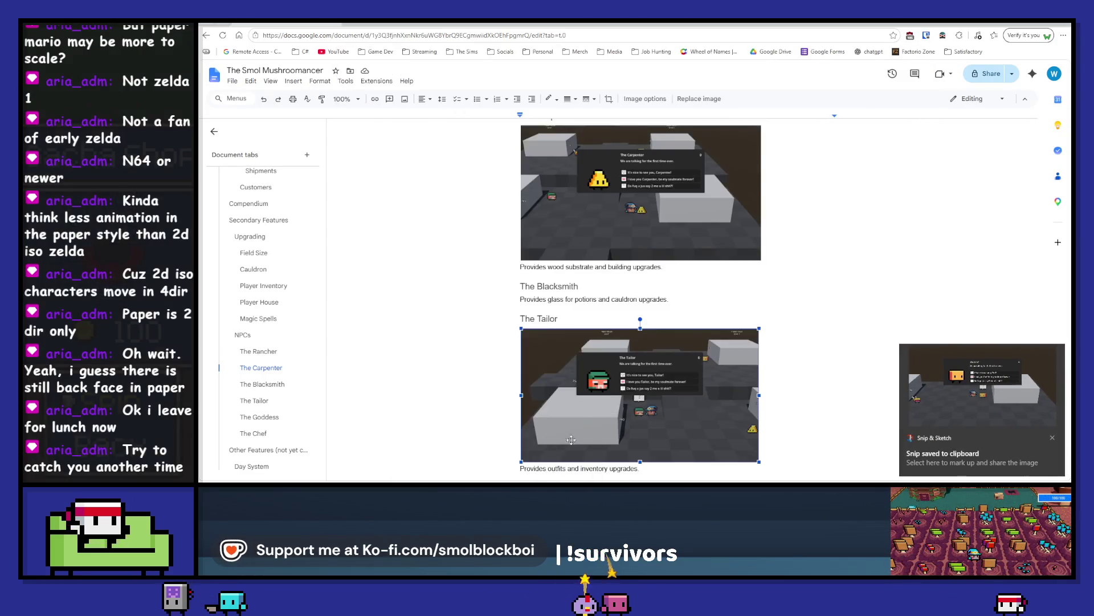
{"action": "scroll", "coordinate": [610, 287], "scroll_direction": "down", "scroll_amount": 4}
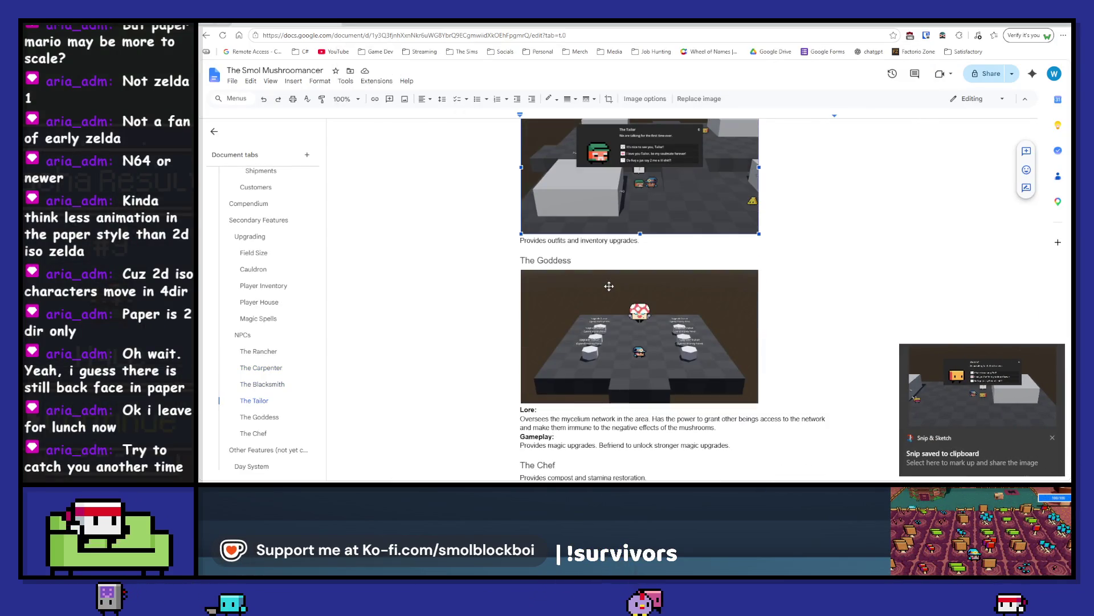
{"action": "scroll", "coordinate": [609, 286], "scroll_direction": "down", "scroll_amount": 2}
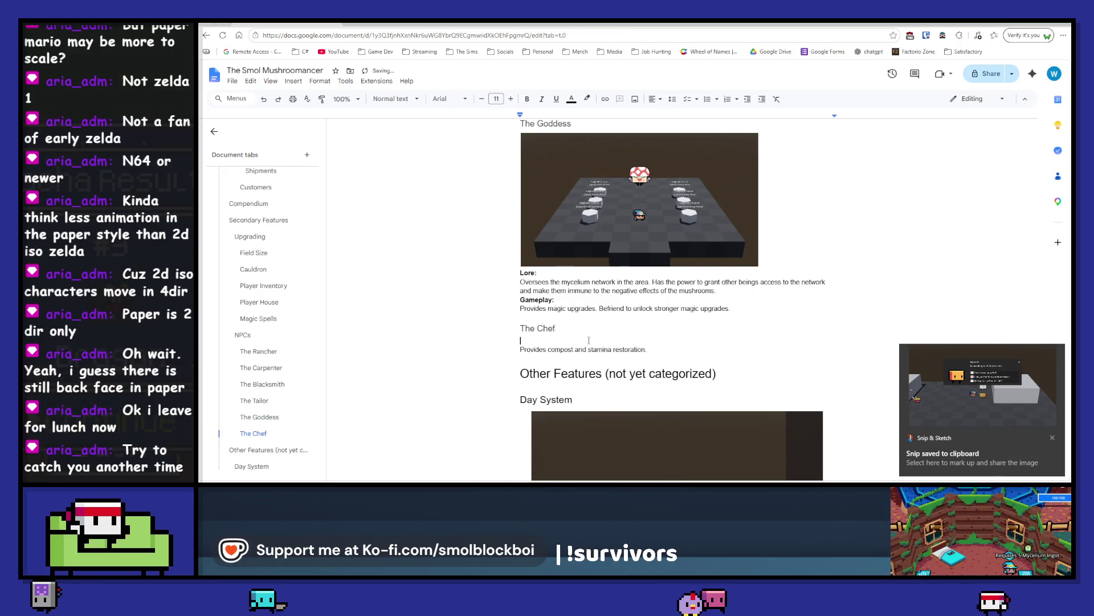
{"action": "key", "text": "ctrl+v"}
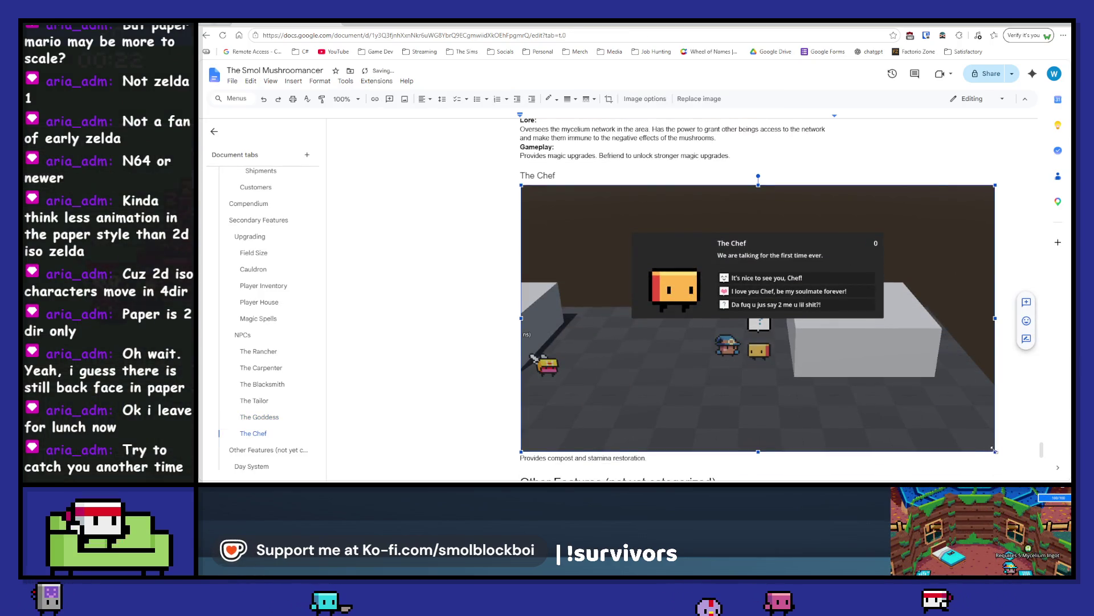
{"action": "left_click_drag", "start_coordinate": [761, 292], "coordinate": [760, 291]}
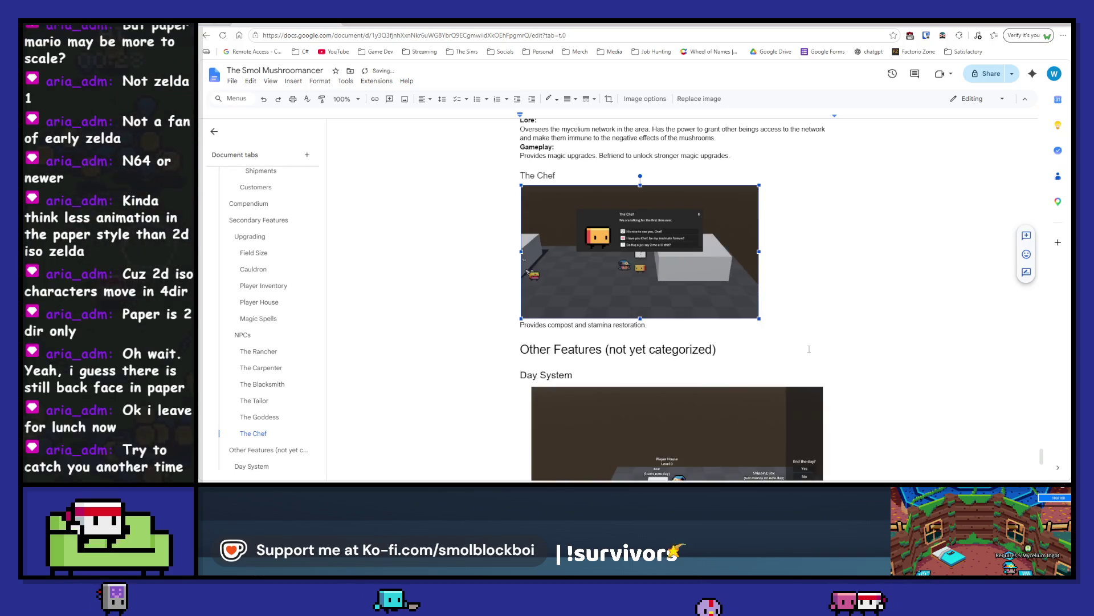
{"action": "key", "text": "alt+Tab"}
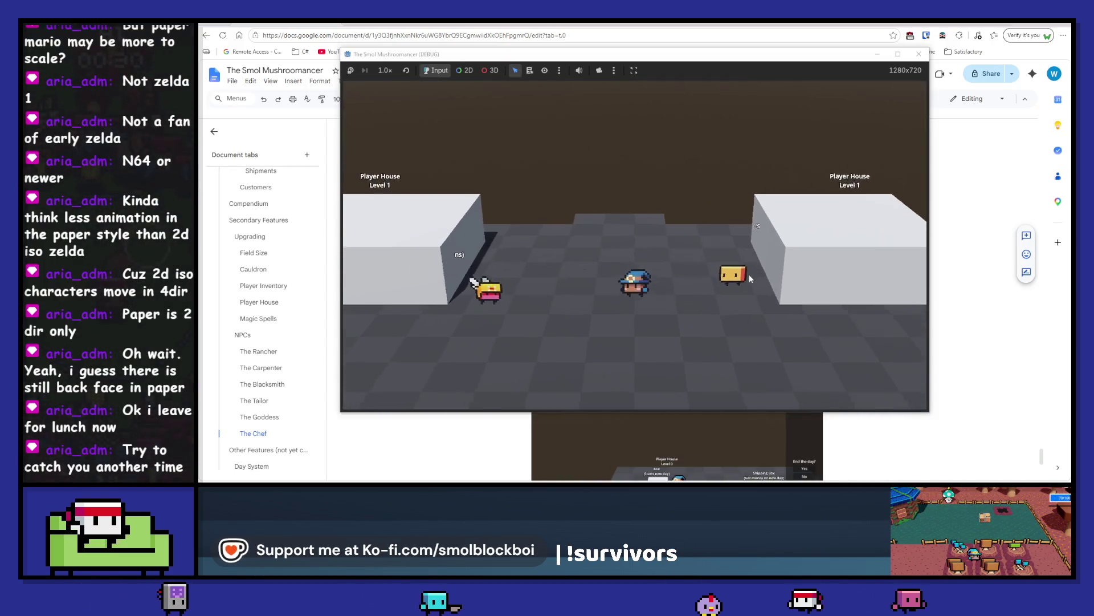
Step: Talk to the Blacksmith and snip the greeting dialogue to the clipboard
{"action": "key", "text": "e"}
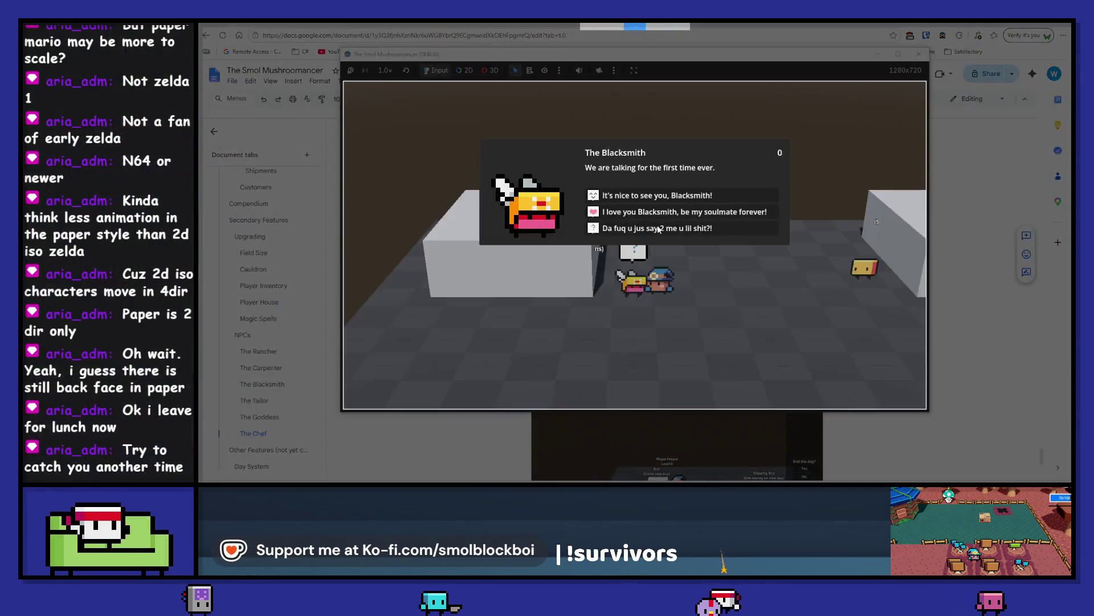
{"action": "left_click", "coordinate": [658, 230]}
{"action": "key", "text": "alt+Tab"}
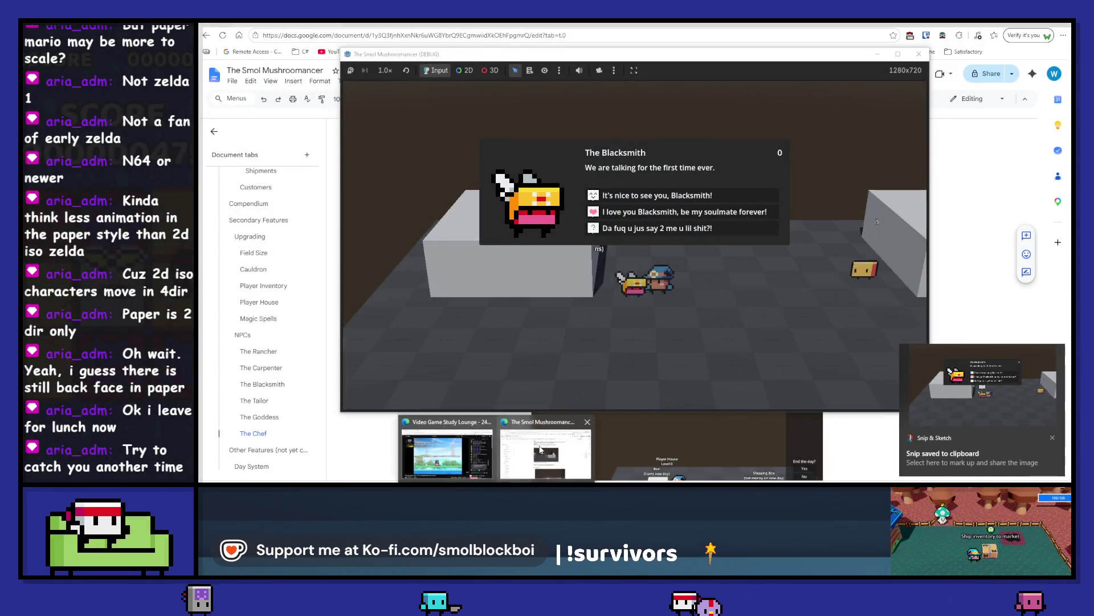
Step: Paste the Blacksmith screenshot under The Blacksmith heading and shrink it to match the others
{"action": "scroll", "coordinate": [637, 322], "scroll_direction": "up", "scroll_amount": 15}
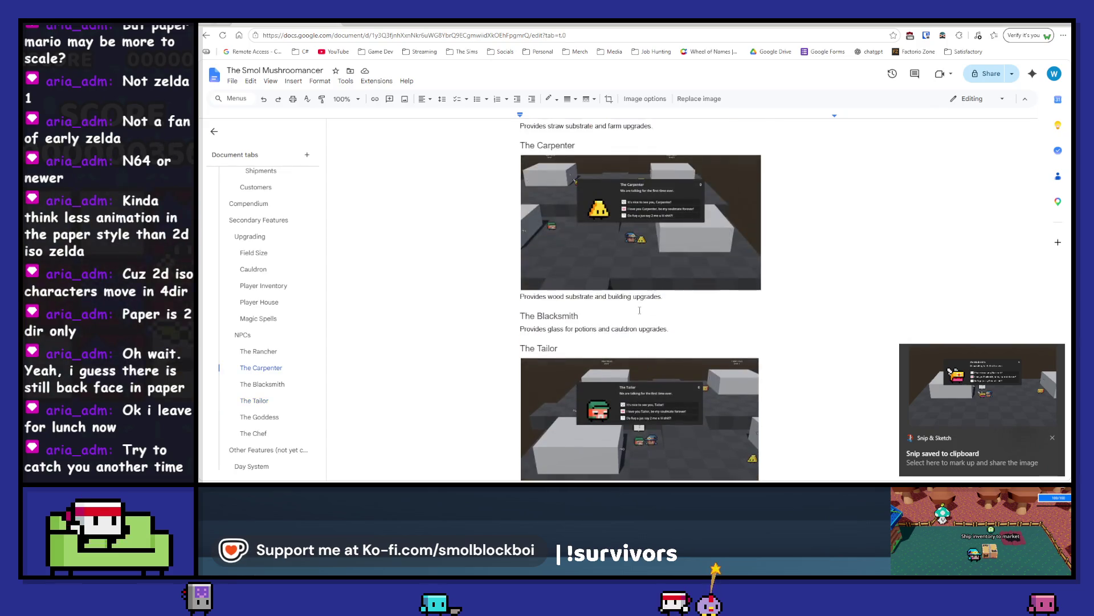
{"action": "scroll", "coordinate": [640, 311], "scroll_direction": "up", "scroll_amount": 3}
{"action": "scroll", "coordinate": [639, 311], "scroll_direction": "down", "scroll_amount": 12}
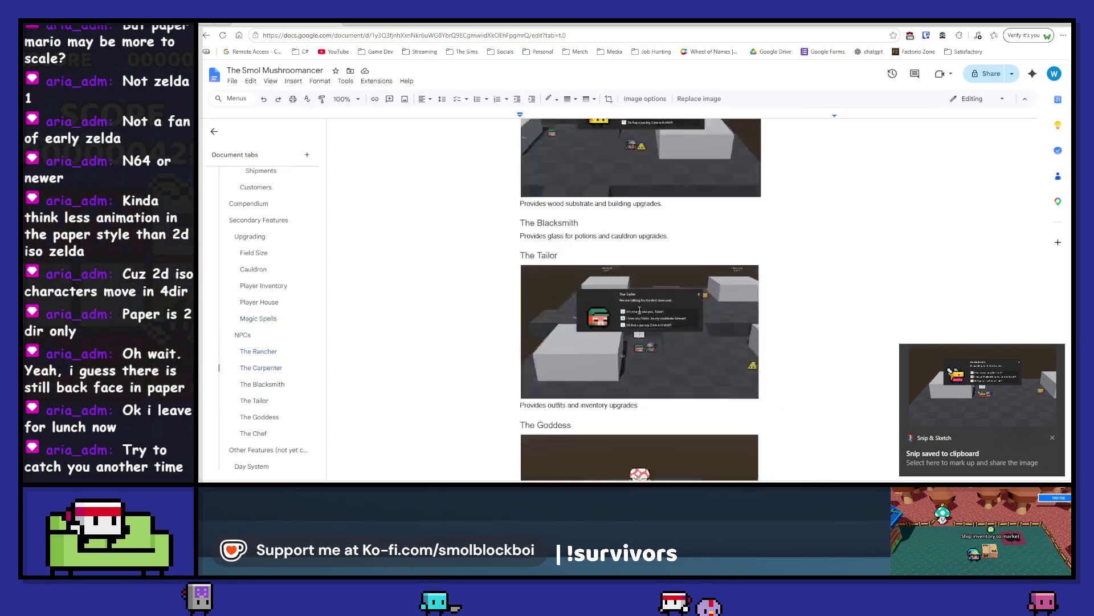
{"action": "scroll", "coordinate": [639, 311], "scroll_direction": "down", "scroll_amount": 4}
{"action": "scroll", "coordinate": [639, 310], "scroll_direction": "up", "scroll_amount": 6}
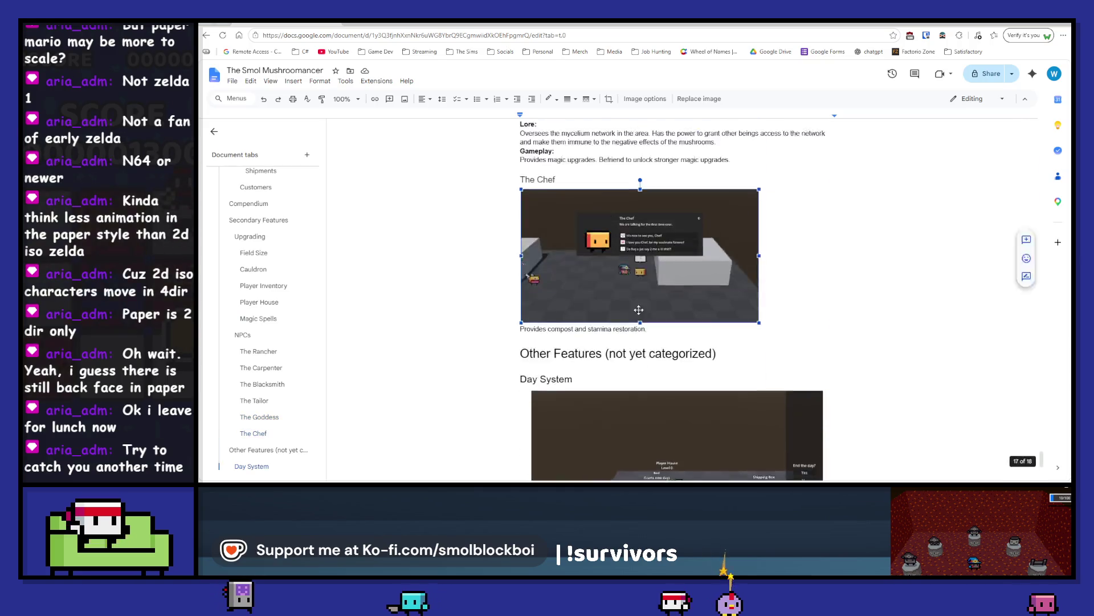
{"action": "scroll", "coordinate": [639, 310], "scroll_direction": "up", "scroll_amount": 5}
{"action": "left_click", "coordinate": [616, 318]}
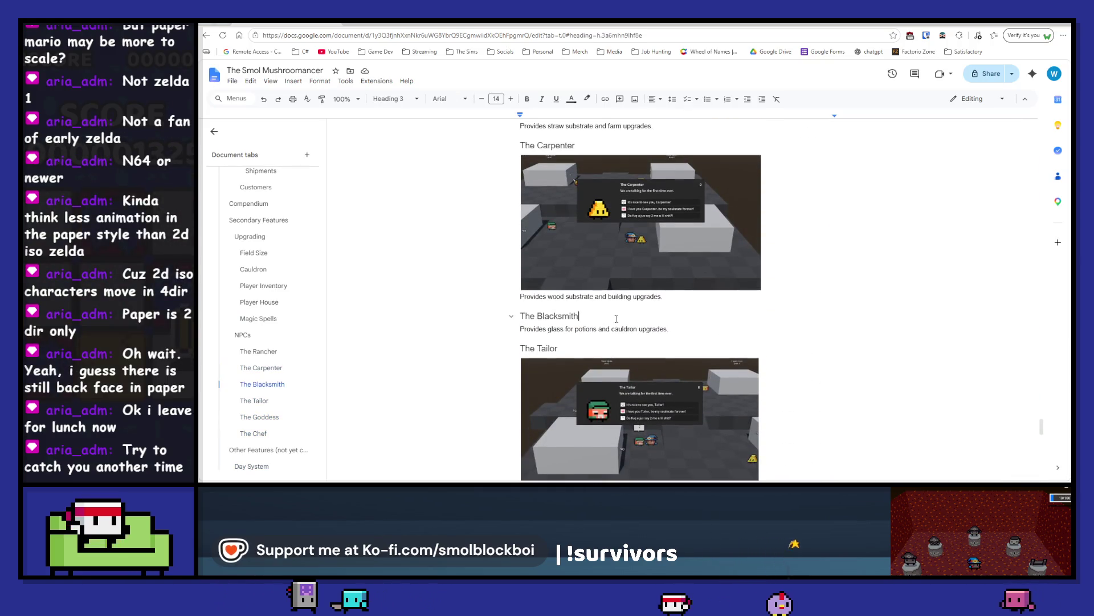
{"action": "key", "text": "Return"}
{"action": "key", "text": "ctrl+v"}
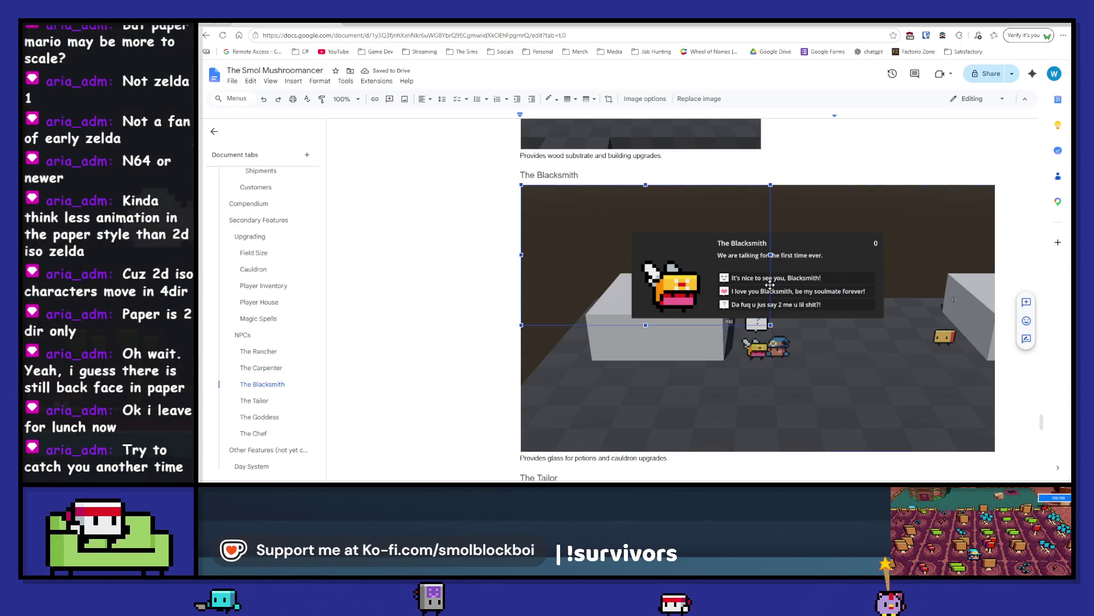
{"action": "left_click_drag", "start_coordinate": [770, 284], "coordinate": [768, 280]}
Step: Indent the Carpenter, Blacksmith and Tailor screenshots, then undo the stray indents
{"action": "scroll", "coordinate": [738, 253], "scroll_direction": "up", "scroll_amount": 5}
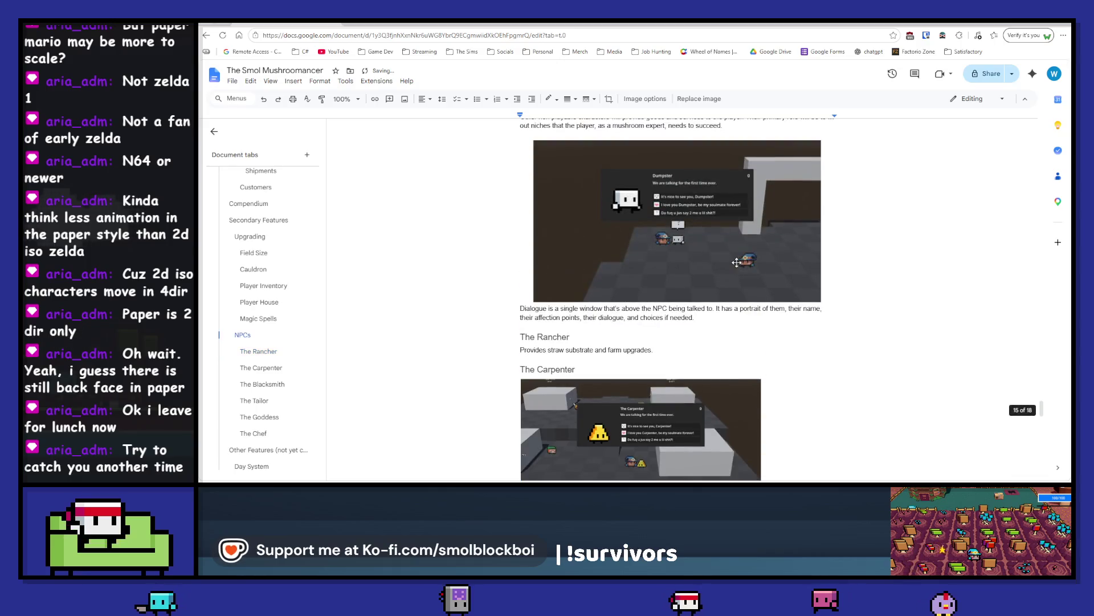
{"action": "left_click", "coordinate": [673, 417]}
{"action": "scroll", "coordinate": [673, 418], "scroll_direction": "down", "scroll_amount": 1}
{"action": "left_click", "coordinate": [673, 418]}
{"action": "scroll", "coordinate": [673, 417], "scroll_direction": "down", "scroll_amount": 2}
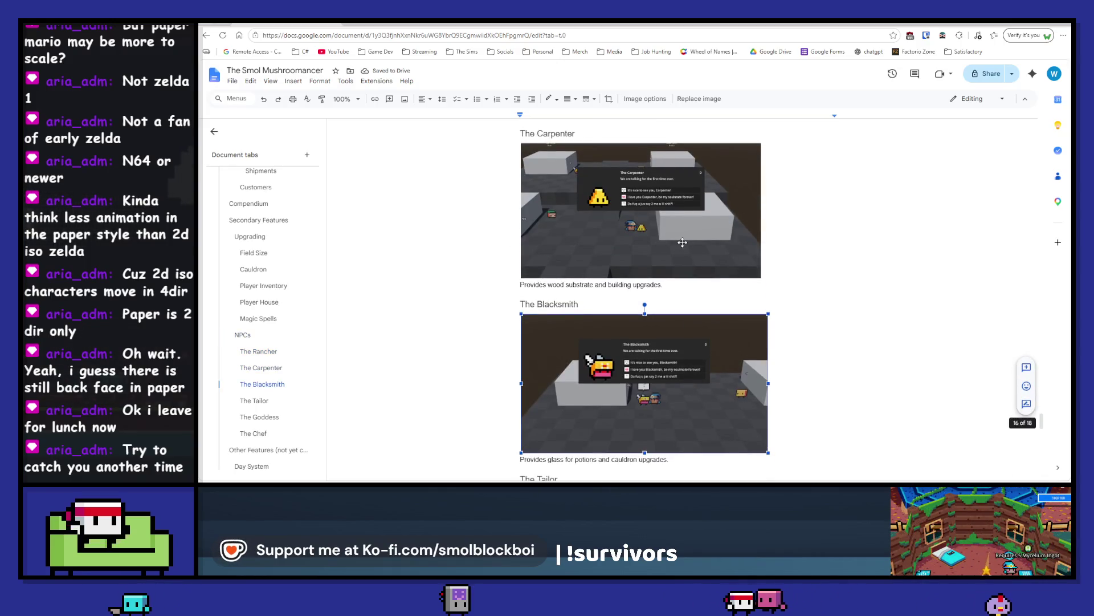
{"action": "left_click", "coordinate": [683, 243]}
{"action": "key", "text": "ctrl+bracketright"}
{"action": "left_click", "coordinate": [670, 372]}
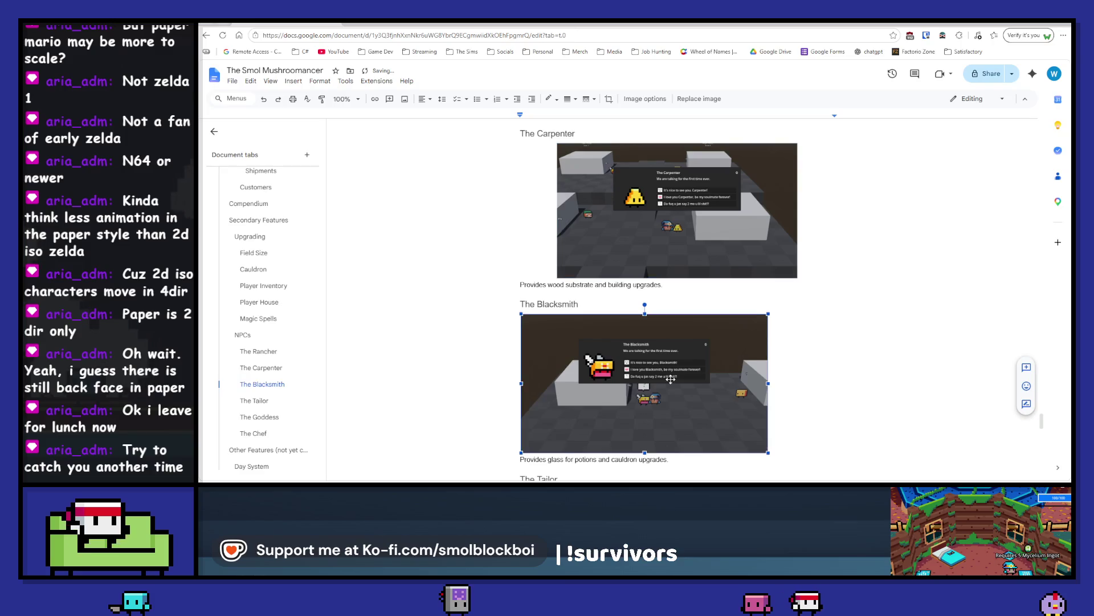
{"action": "key", "text": "ctrl+bracketright"}
{"action": "scroll", "coordinate": [669, 371], "scroll_direction": "down", "scroll_amount": 3}
{"action": "left_click", "coordinate": [661, 352]}
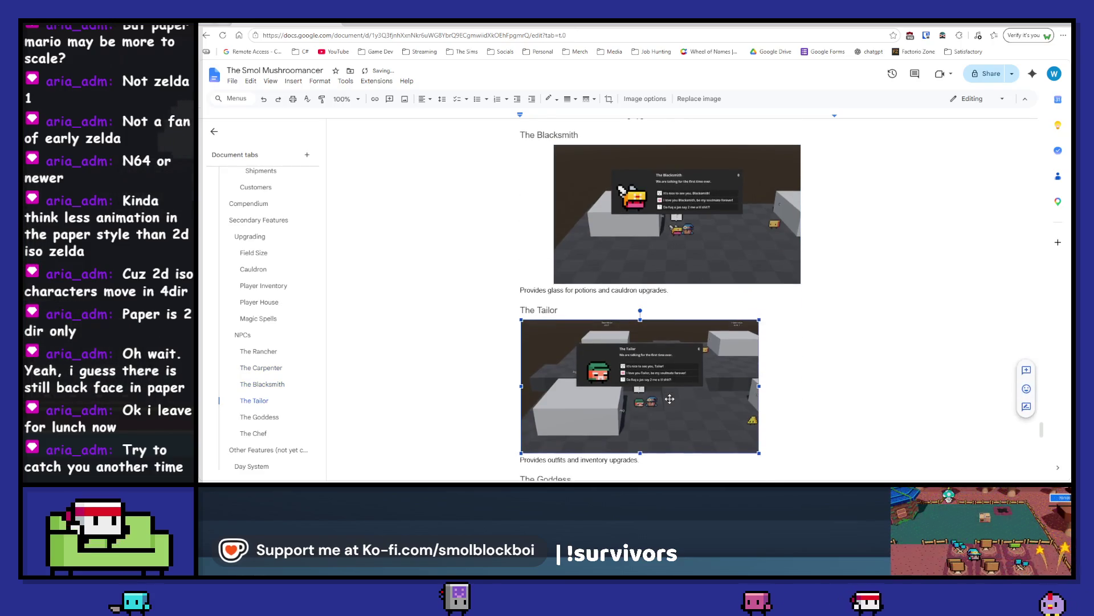
{"action": "key", "text": "ctrl+bracketright"}
{"action": "key", "text": "ctrl+z"}
{"action": "key", "text": "ctrl+z"}
{"action": "key", "text": "ctrl+z"}
Step: Left-align the Dumpster and Magic Spells screenshots, then re-centre Magic Spells
{"action": "scroll", "coordinate": [672, 375], "scroll_direction": "up", "scroll_amount": 5}
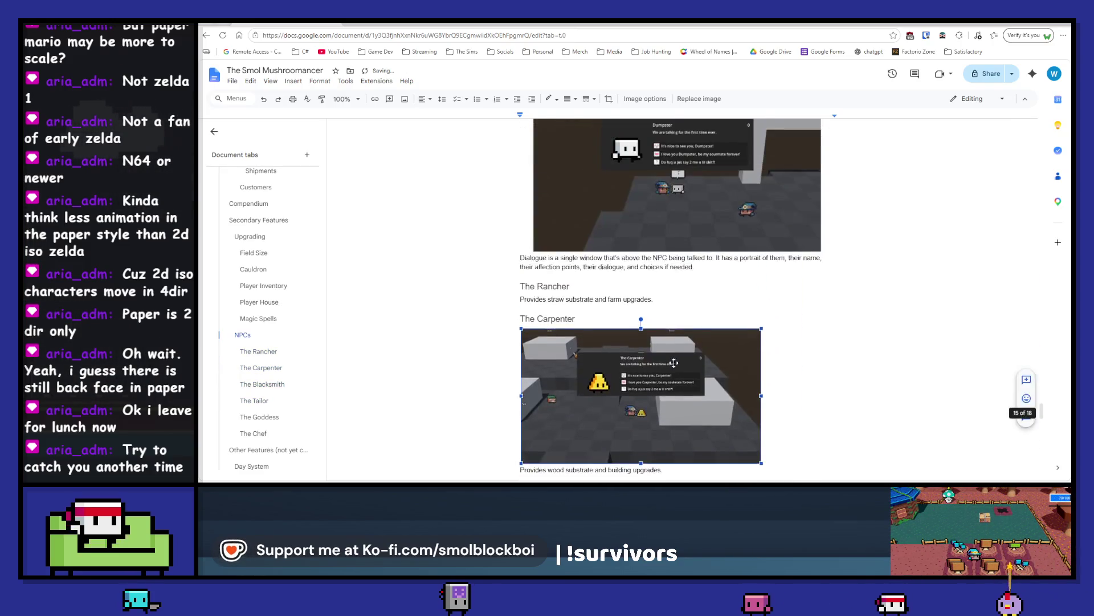
{"action": "key", "text": "ctrl+shift+l"}
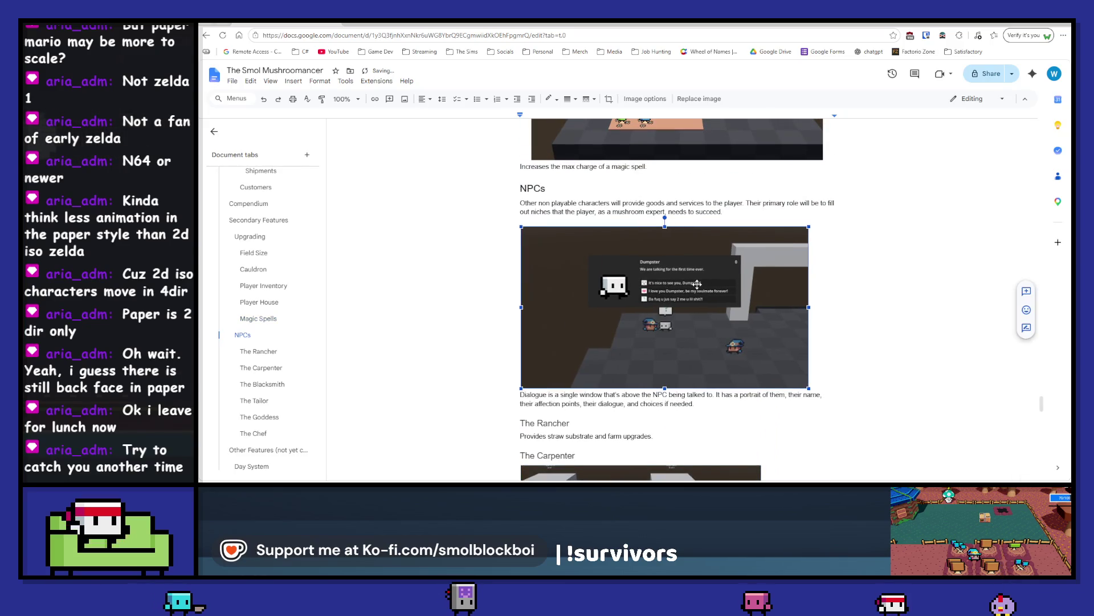
{"action": "scroll", "coordinate": [698, 284], "scroll_direction": "down", "scroll_amount": 2}
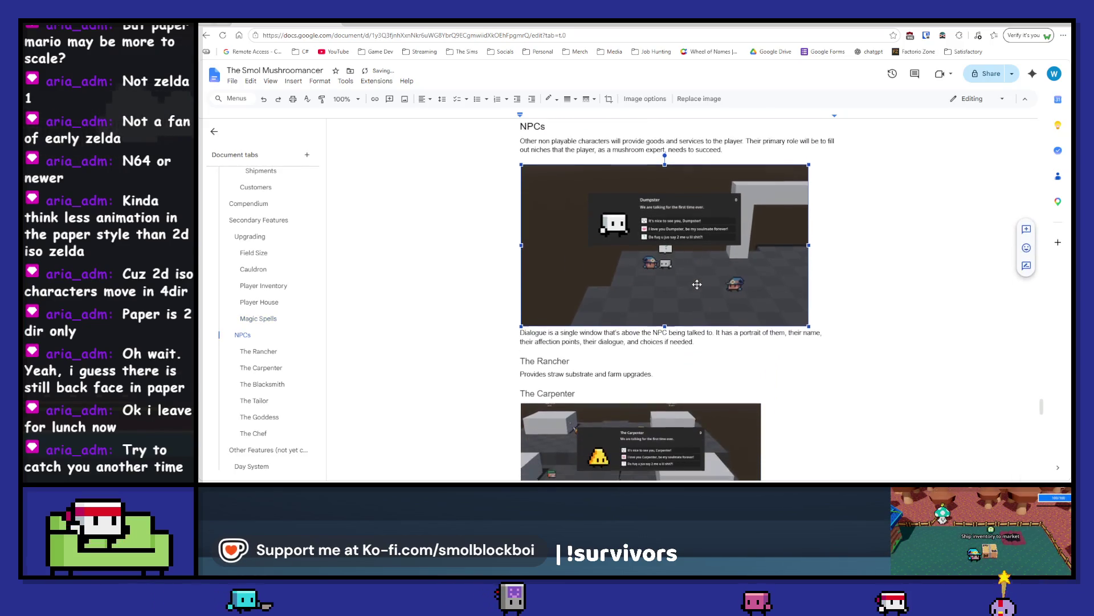
{"action": "scroll", "coordinate": [740, 175], "scroll_direction": "up", "scroll_amount": 5}
{"action": "left_click", "coordinate": [741, 174]}
{"action": "key", "text": "ctrl+shift+l"}
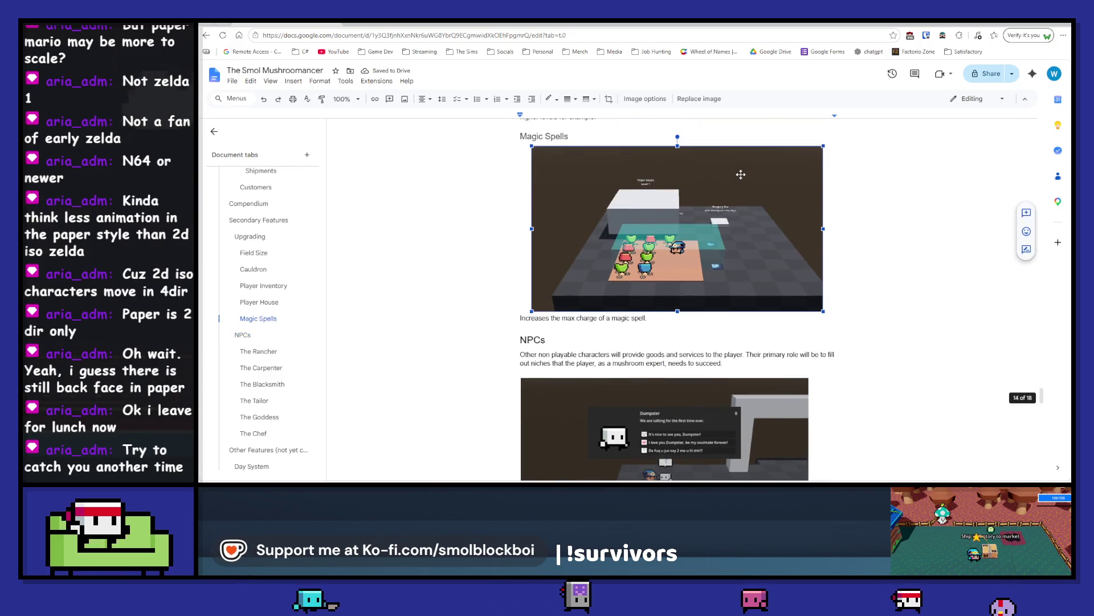
{"action": "scroll", "coordinate": [740, 175], "scroll_direction": "up", "scroll_amount": 5}
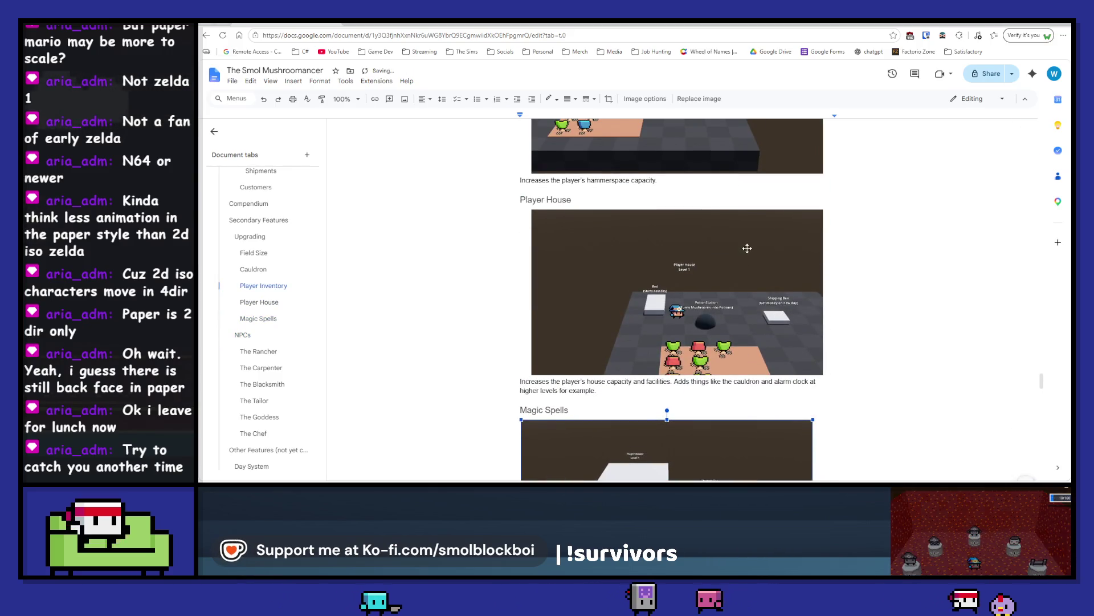
{"action": "scroll", "coordinate": [730, 268], "scroll_direction": "up", "scroll_amount": 3}
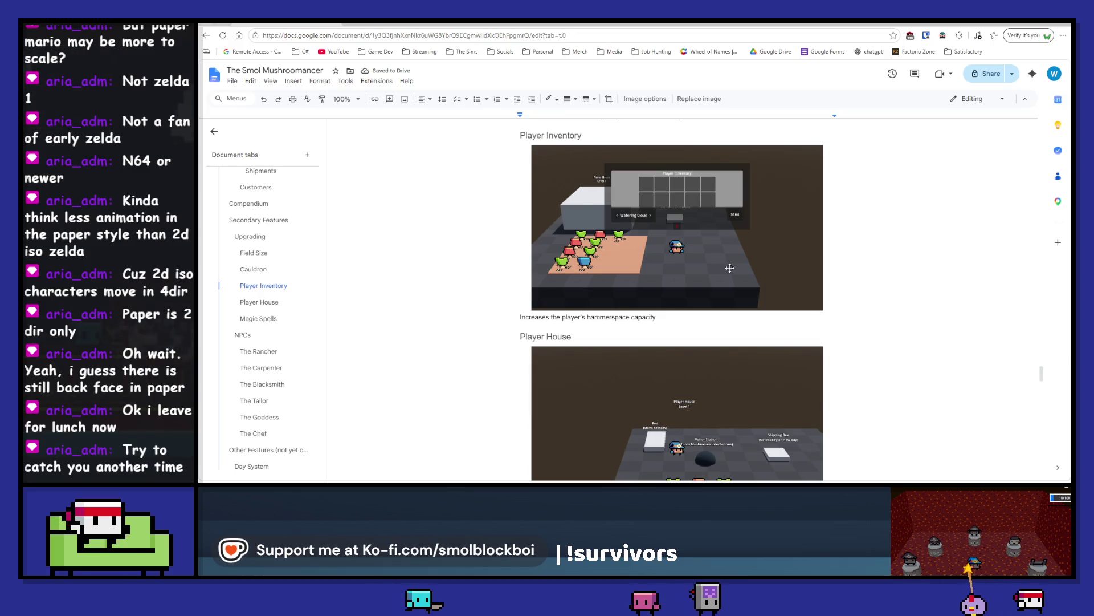
{"action": "scroll", "coordinate": [730, 268], "scroll_direction": "down", "scroll_amount": 10}
{"action": "scroll", "coordinate": [730, 268], "scroll_direction": "up", "scroll_amount": 4}
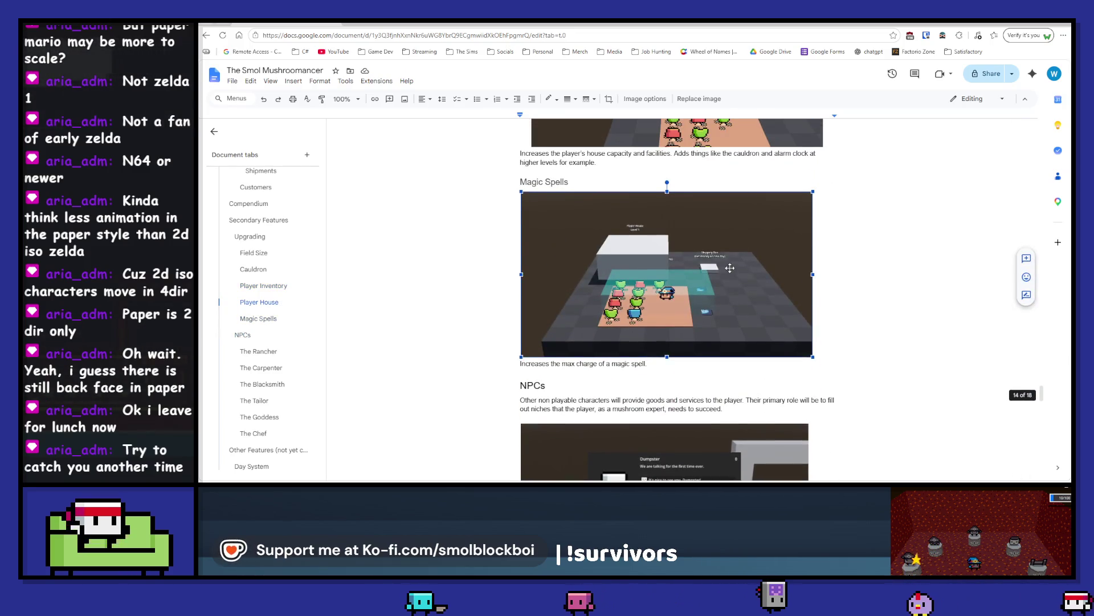
{"action": "key", "text": "ctrl+shift+e"}
Step: Centre the Dumpster, Carpenter, Blacksmith, Tailor, Goddess and Chef dialogue screenshots
{"action": "scroll", "coordinate": [730, 268], "scroll_direction": "down", "scroll_amount": 2}
{"action": "left_click", "coordinate": [710, 351]}
{"action": "key", "text": "ctrl+shift+e"}
{"action": "scroll", "coordinate": [710, 352], "scroll_direction": "down", "scroll_amount": 3}
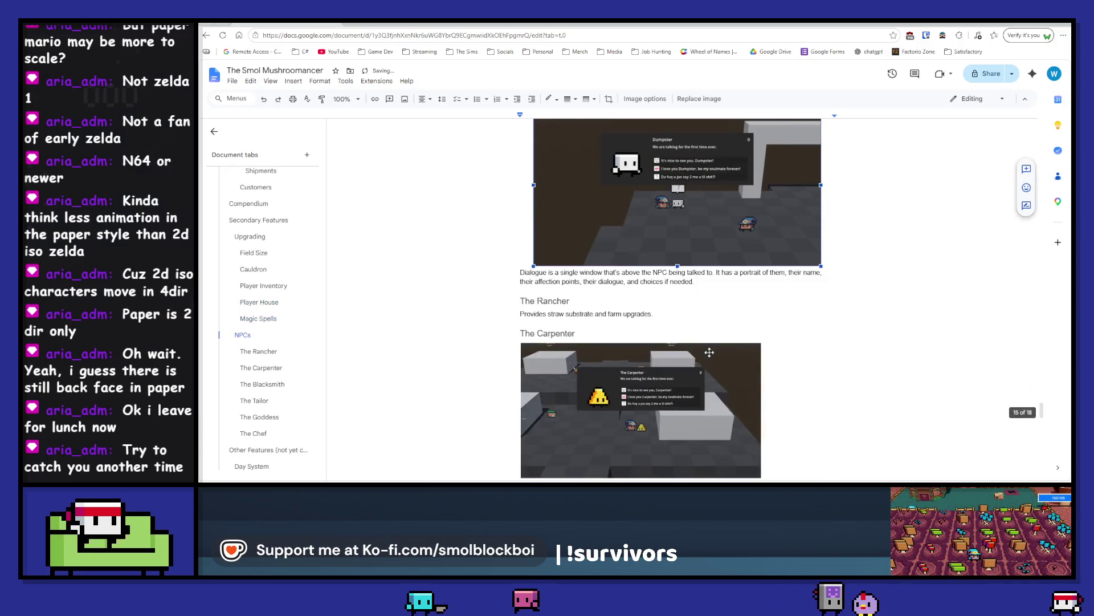
{"action": "left_click", "coordinate": [695, 373]}
{"action": "key", "text": "ctrl+shift+e"}
{"action": "scroll", "coordinate": [695, 373], "scroll_direction": "down", "scroll_amount": 4}
{"action": "left_click", "coordinate": [694, 378]}
{"action": "key", "text": "ctrl+shift+e"}
{"action": "scroll", "coordinate": [695, 378], "scroll_direction": "down", "scroll_amount": 3}
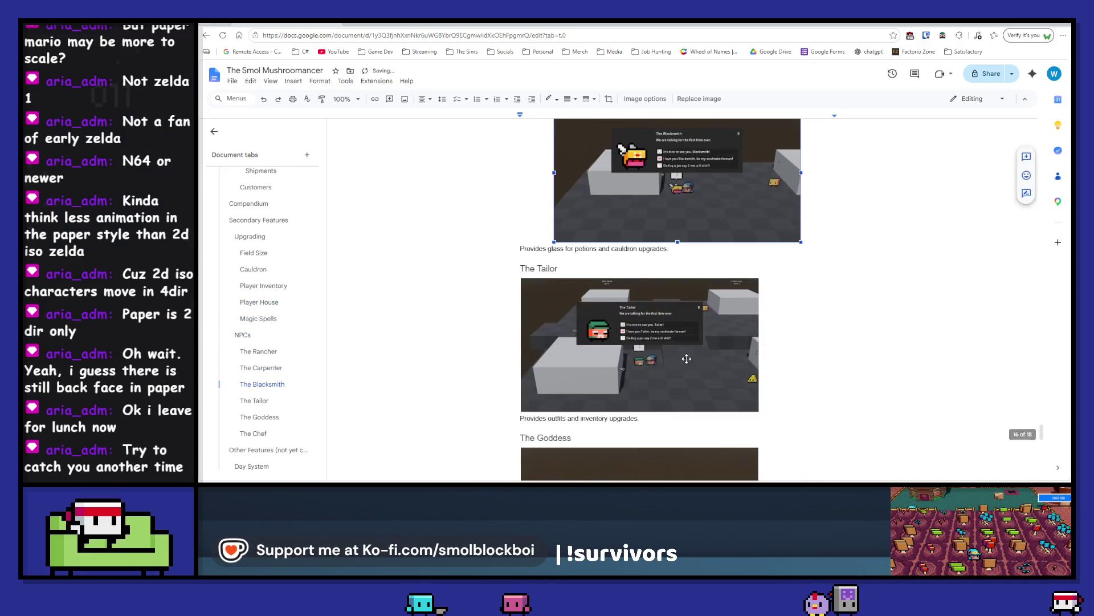
{"action": "left_click", "coordinate": [692, 374]}
{"action": "key", "text": "ctrl+shift+e"}
{"action": "scroll", "coordinate": [691, 368], "scroll_direction": "down", "scroll_amount": 4}
{"action": "left_click", "coordinate": [689, 365]}
{"action": "key", "text": "ctrl+shift+e"}
{"action": "scroll", "coordinate": [686, 359], "scroll_direction": "down", "scroll_amount": 3}
{"action": "left_click", "coordinate": [687, 358]}
{"action": "key", "text": "ctrl+shift+e"}
{"action": "scroll", "coordinate": [686, 358], "scroll_direction": "down", "scroll_amount": 3}
{"action": "scroll", "coordinate": [687, 358], "scroll_direction": "down", "scroll_amount": 3}
{"action": "scroll", "coordinate": [687, 358], "scroll_direction": "up", "scroll_amount": 10}
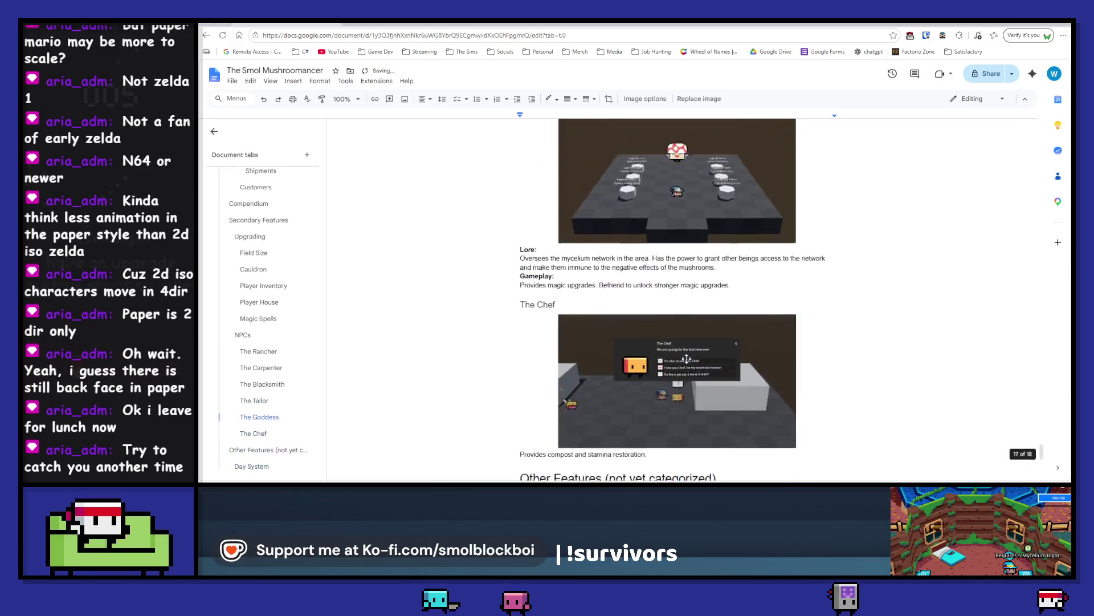
{"action": "scroll", "coordinate": [686, 358], "scroll_direction": "up", "scroll_amount": 15}
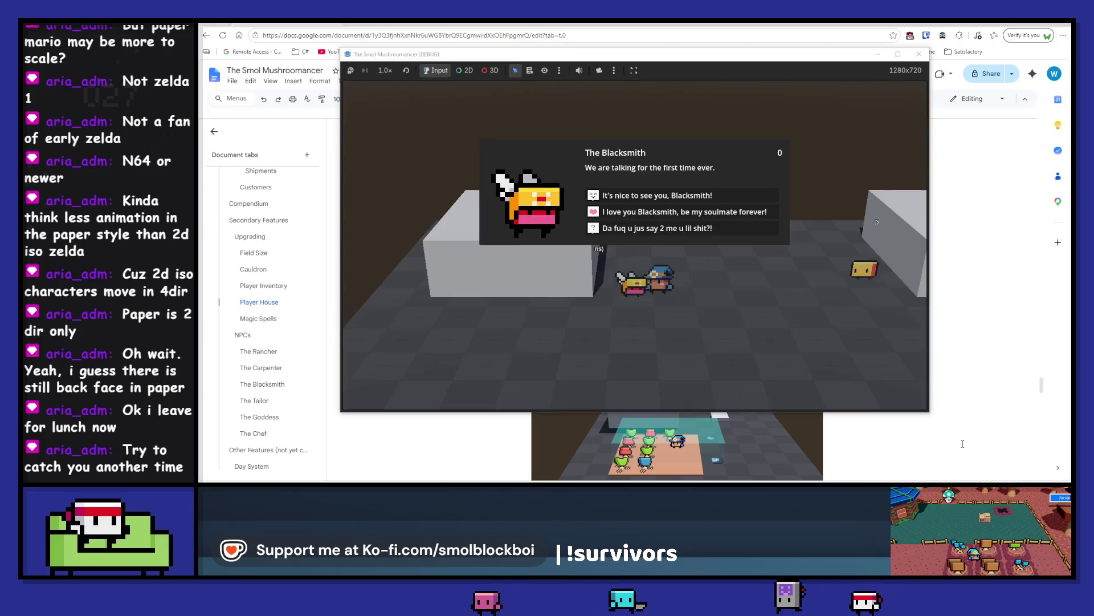
Step: Close the Blacksmith dialogue in the game and talk to the Rancher
{"action": "key", "text": "alt+Tab"}
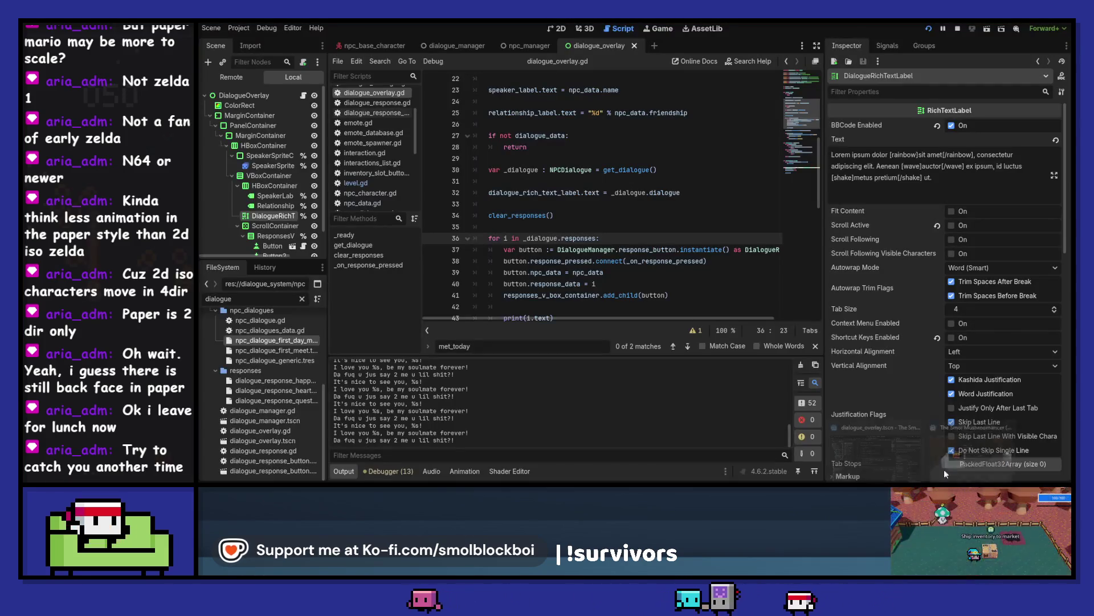
{"action": "key", "text": "alt+Tab"}
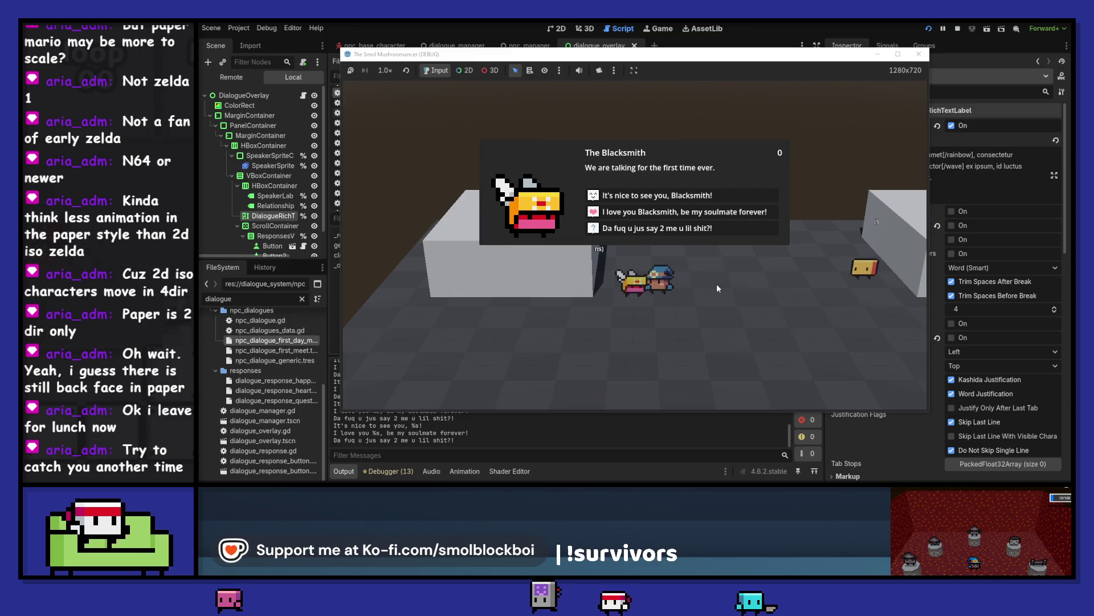
{"action": "key", "text": "Return"}
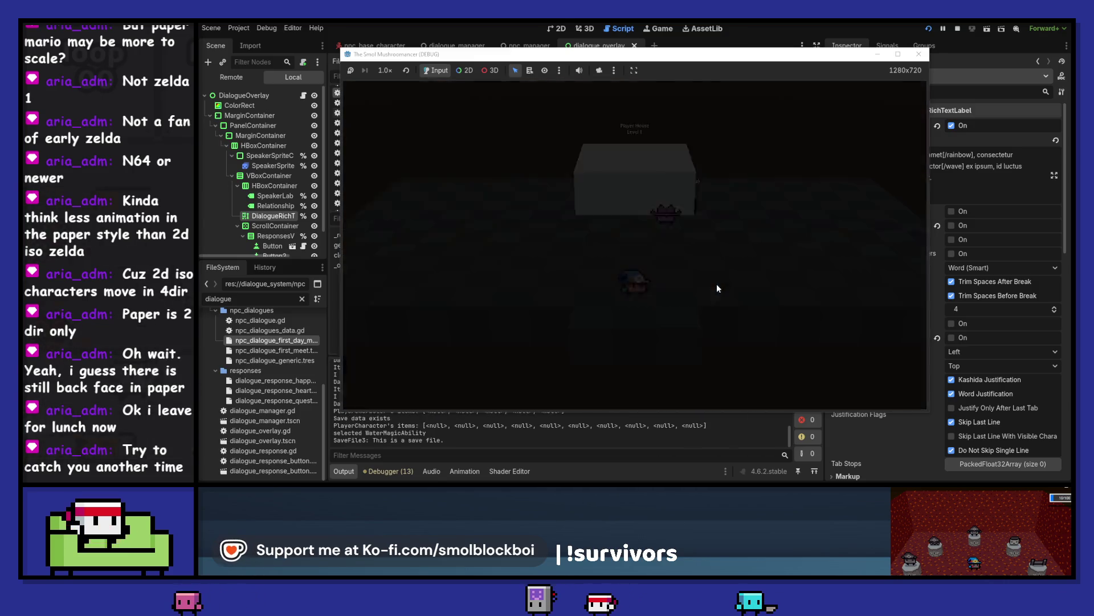
{"action": "key", "text": "e"}
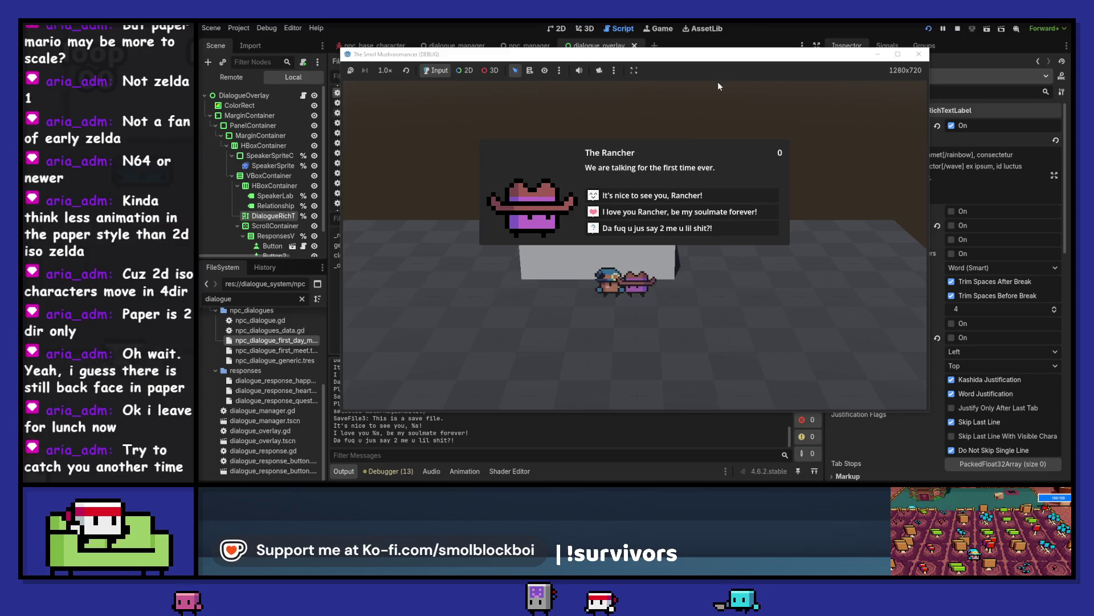
Step: Snip the game view showing the Rancher's first-meeting dialogue to the clipboard
{"action": "key", "text": "ctrl+s"}
{"action": "key", "text": "Escape"}
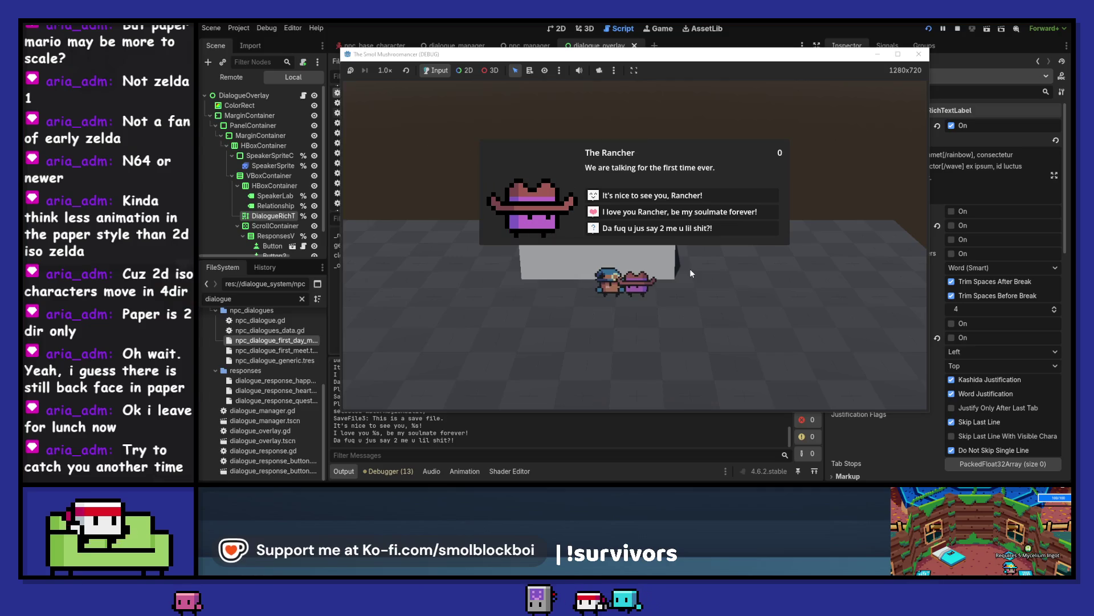
{"action": "key", "text": "super+shift+s"}
{"action": "left_click_drag", "start_coordinate": [343, 79], "coordinate": [930, 409]}
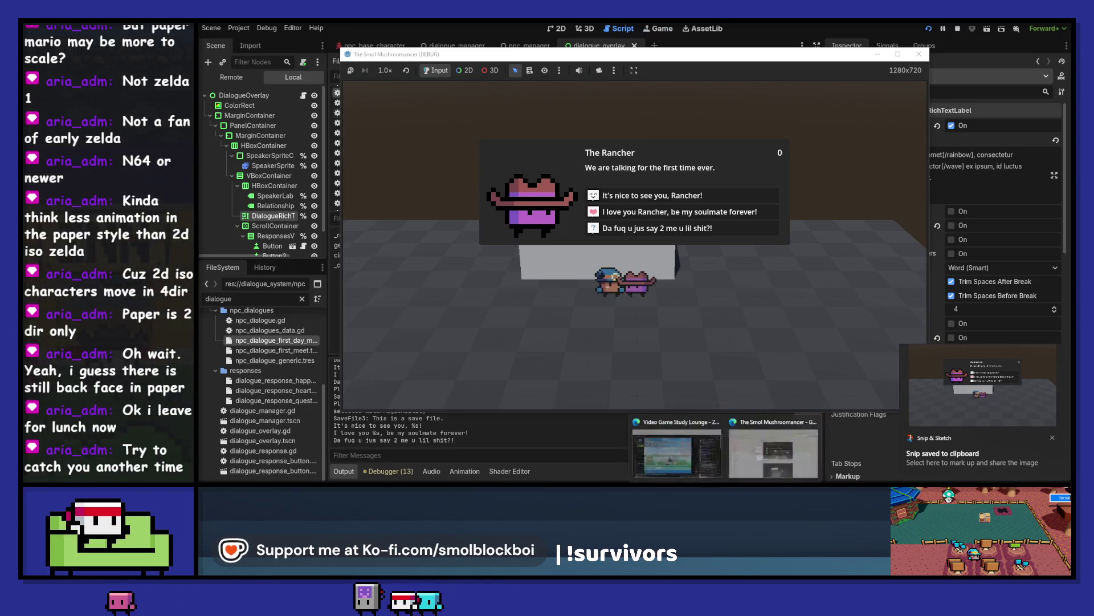
{"action": "left_click", "coordinate": [521, 440]}
Step: Paste the Rancher dialogue screenshot under The Rancher, shrink it to match the others, then return to Godot
{"action": "scroll", "coordinate": [521, 440], "scroll_direction": "down", "scroll_amount": 15}
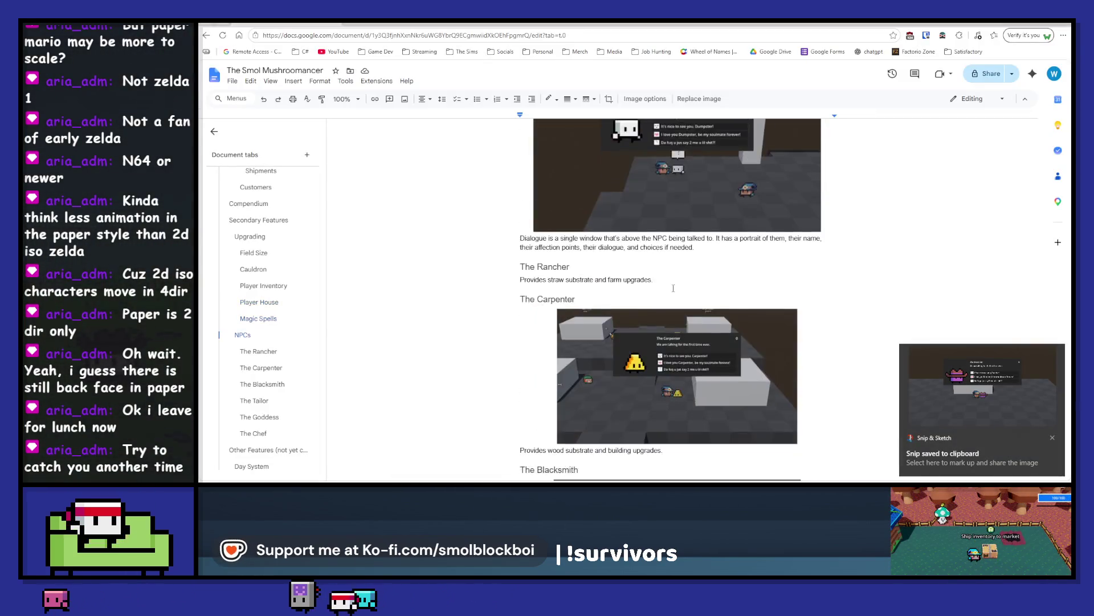
{"action": "scroll", "coordinate": [672, 288], "scroll_direction": "up", "scroll_amount": 5}
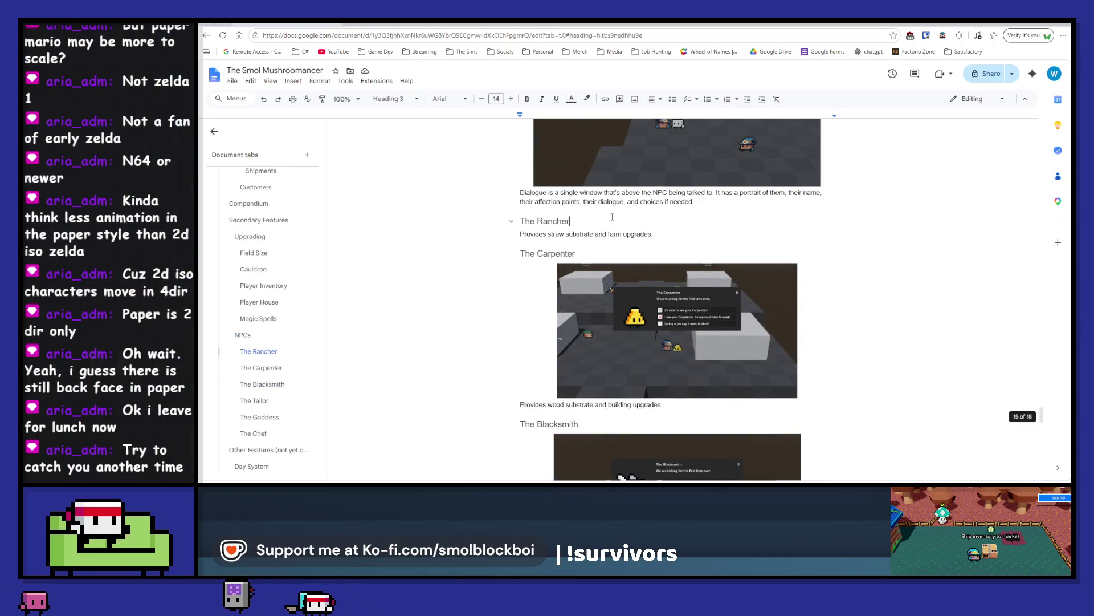
{"action": "key", "text": "ctrl+v"}
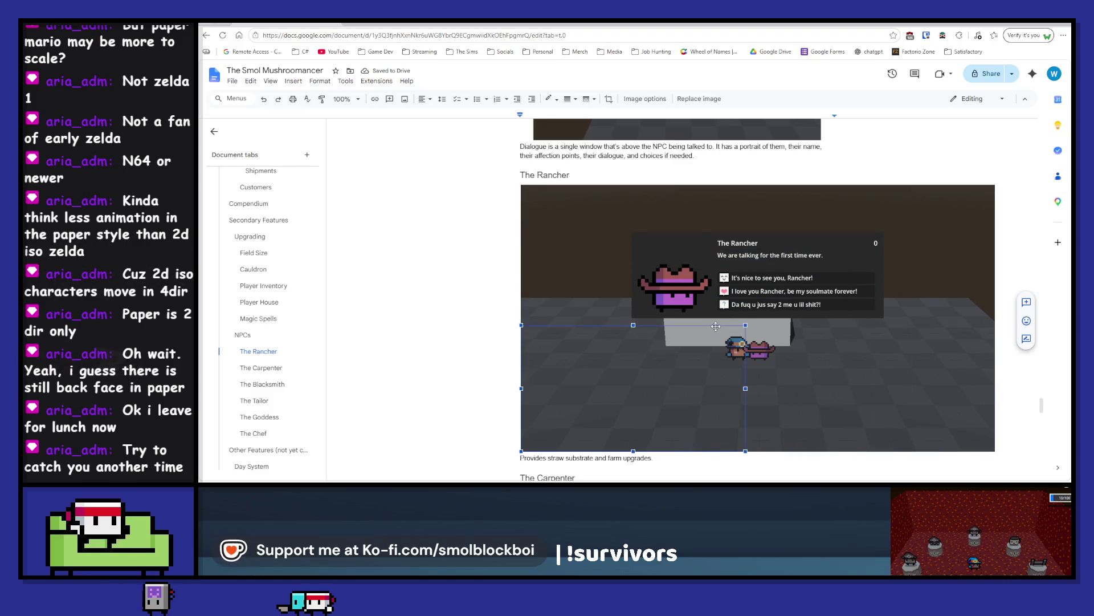
{"action": "left_click_drag", "start_coordinate": [740, 322], "coordinate": [752, 320]}
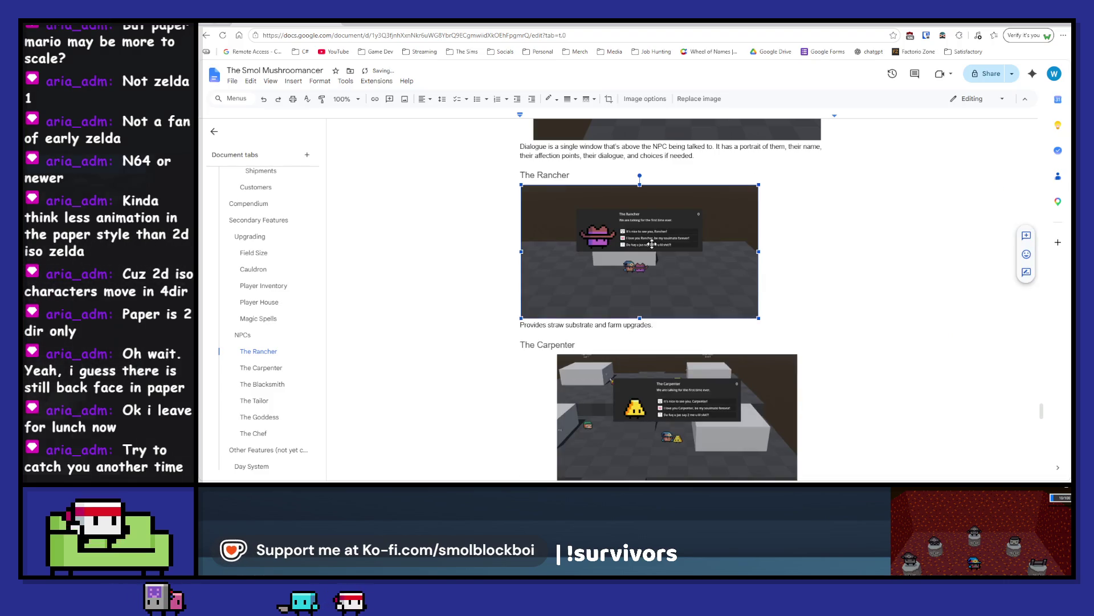
{"action": "key", "text": "alt+Tab"}
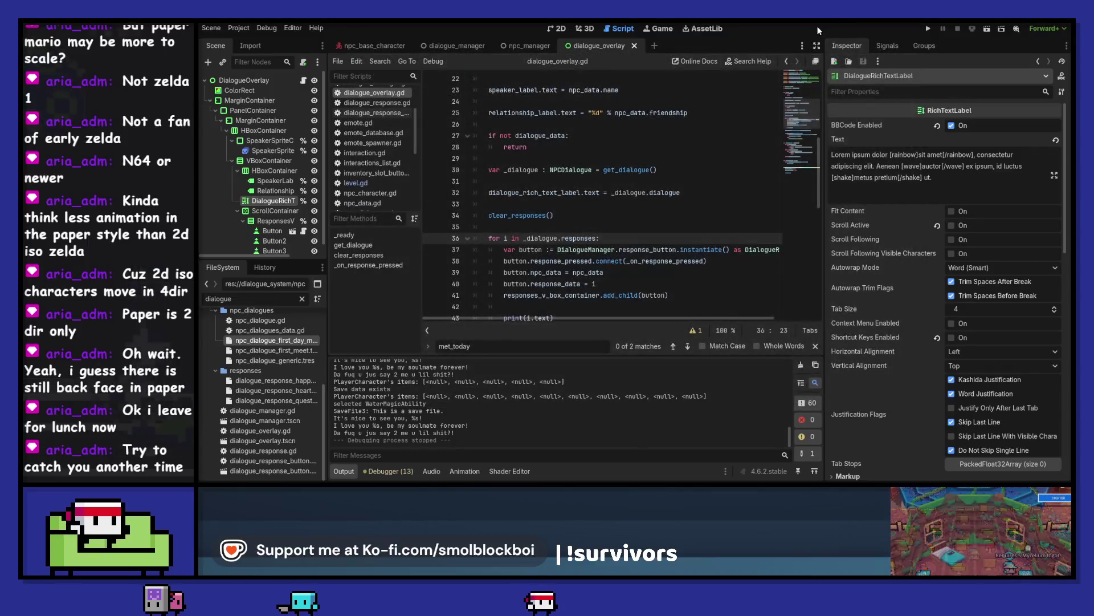
{"action": "left_click", "coordinate": [816, 346]}
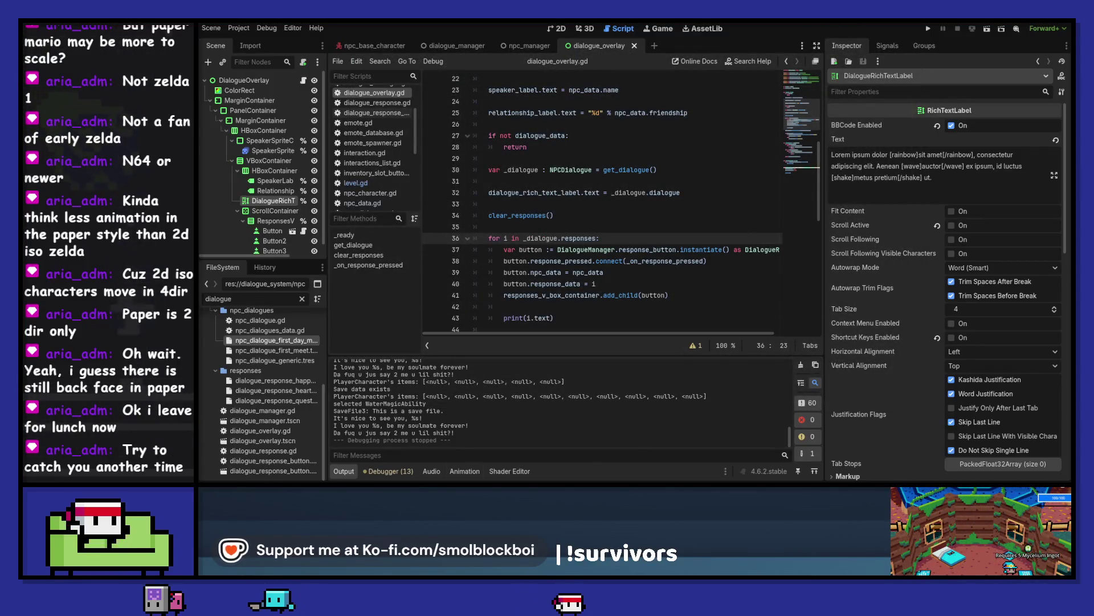